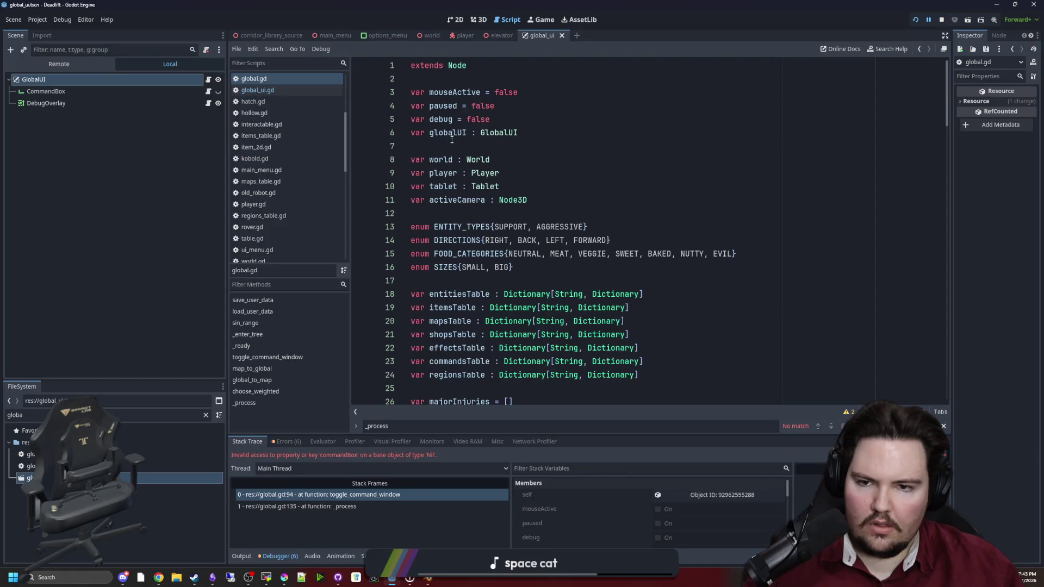
Delete 'var' on line 89 of global.gd so it assigns the shared globalUI variable, and save.
double_click(452, 134)
click(481, 150)
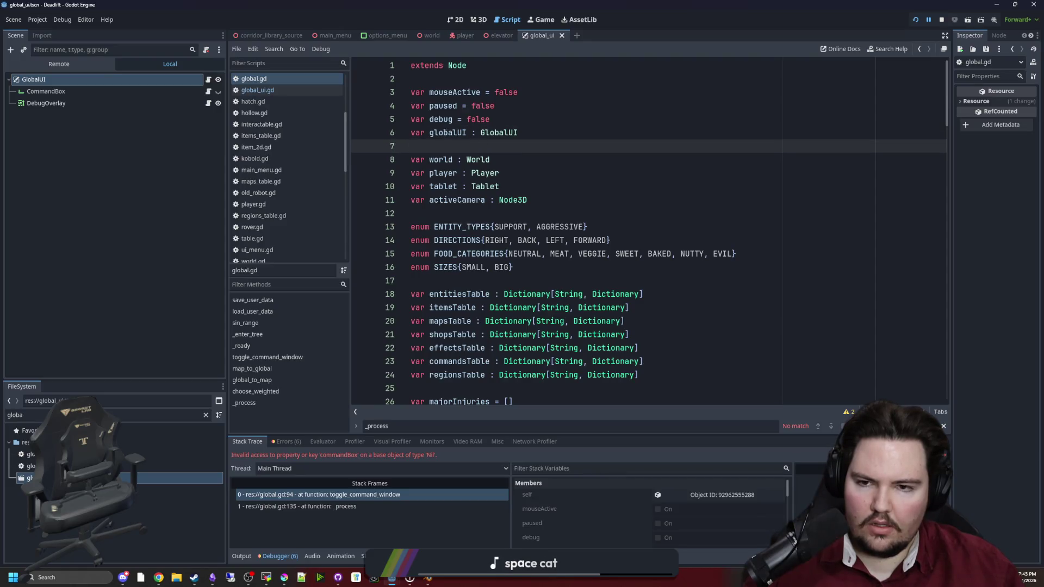
double_click(449, 132)
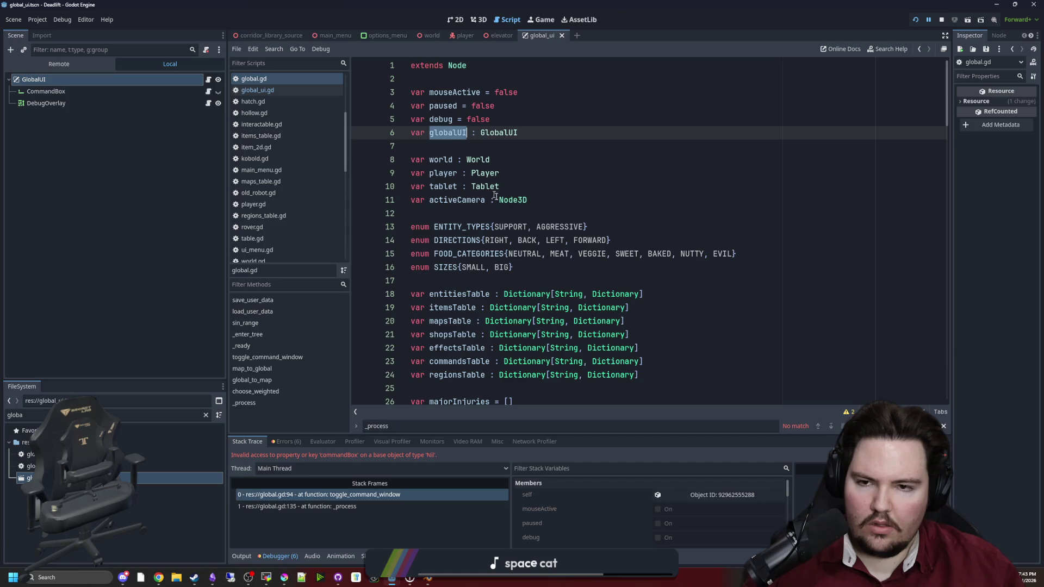
scroll(668, 228, down, 15)
scroll(668, 228, down, 8)
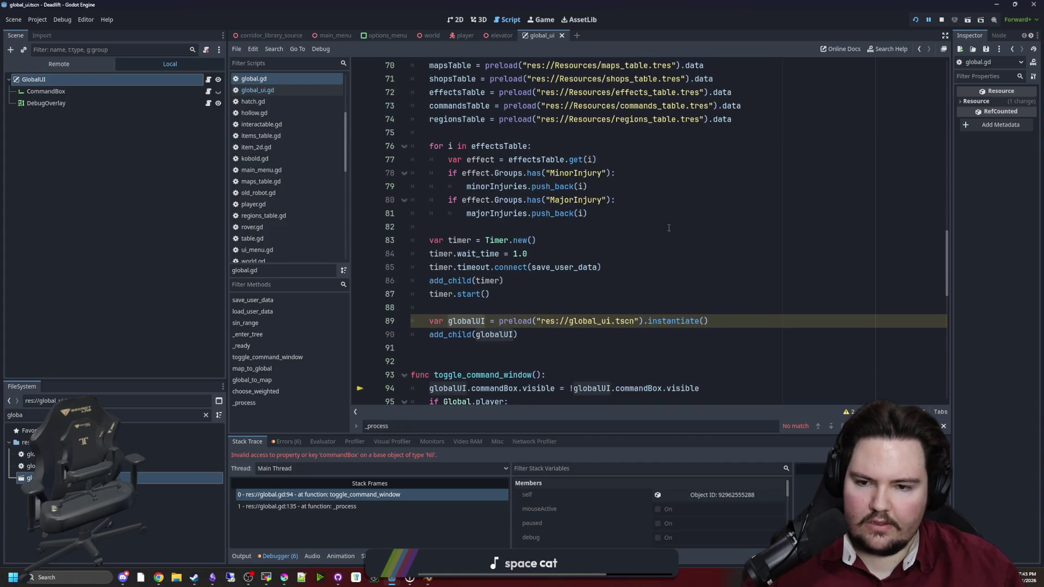
click(511, 306)
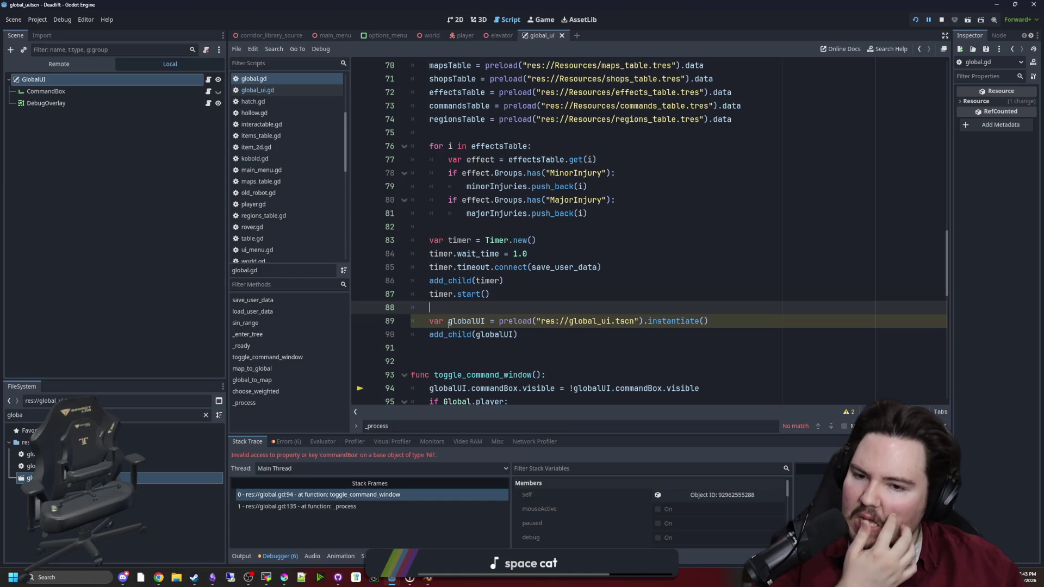
drag(448, 321, 429, 321)
key(BackSpace)
key(ctrl+s)
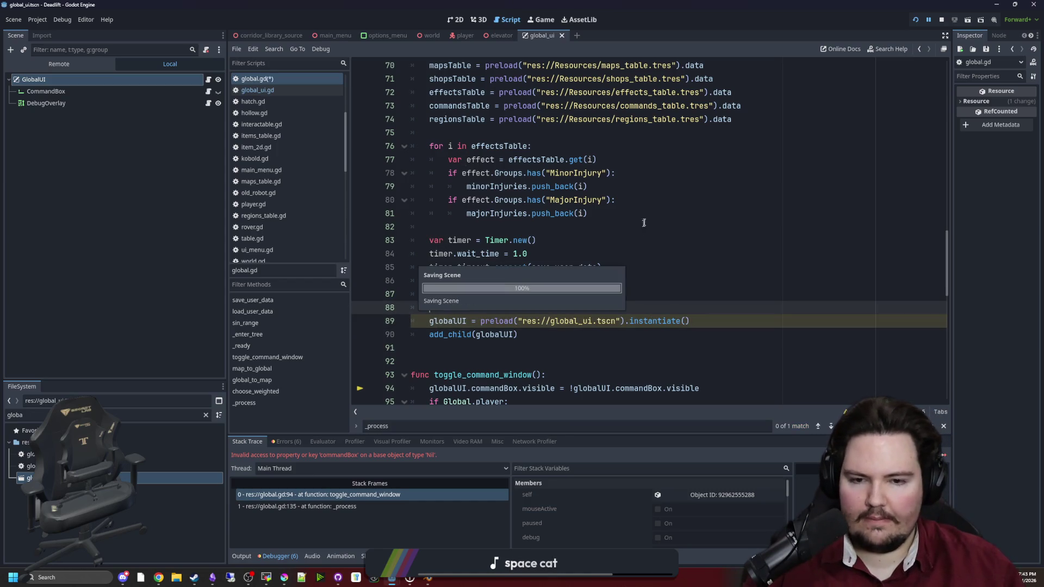
Run the project, toggle the command box with the backtick key on the main menu, then reopen global.gd.
click(913, 23)
text(dwasdwa)
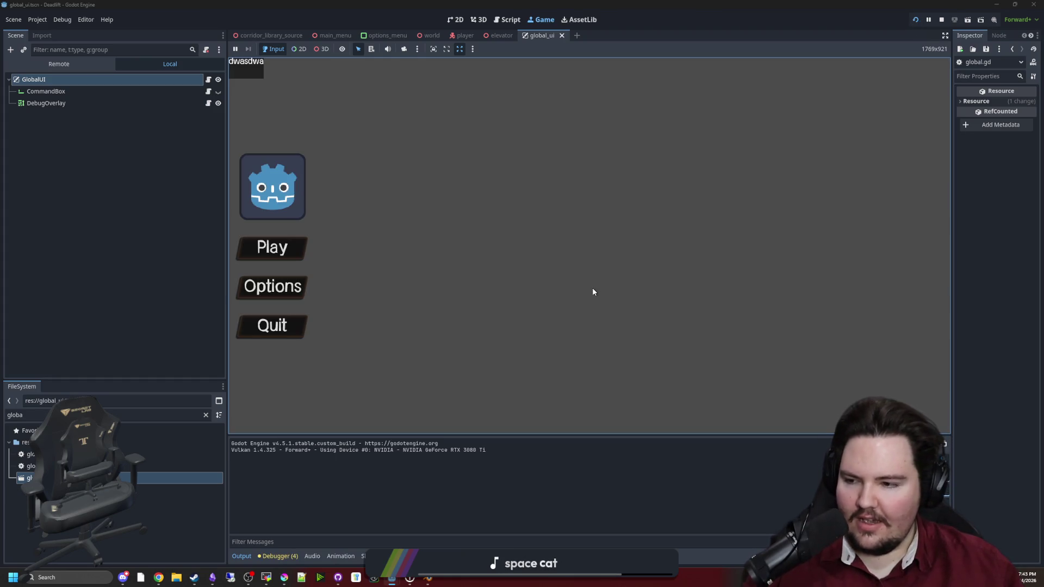
key(grave)
key(grave)
key(grave)
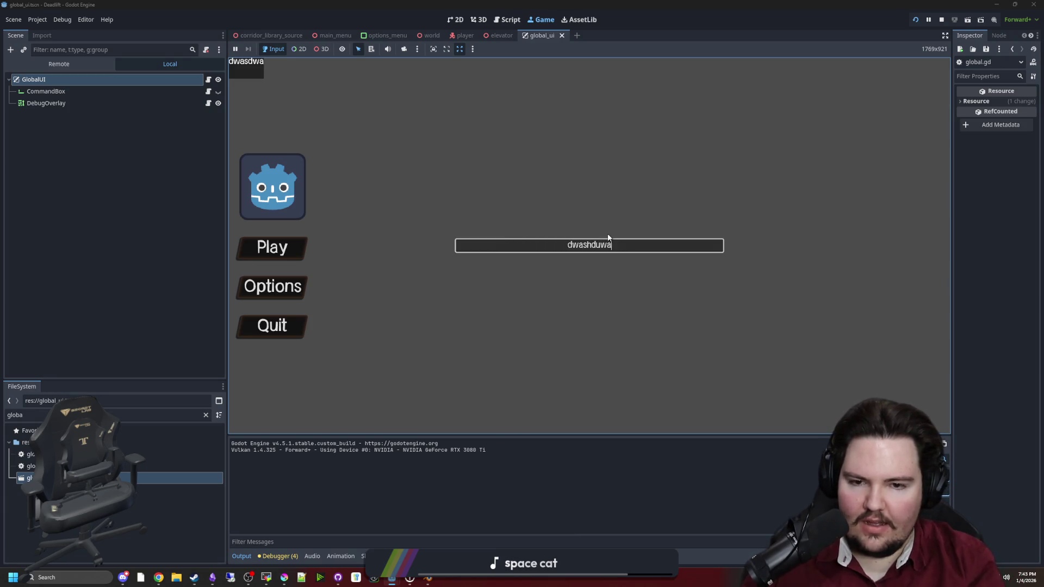
key(grave)
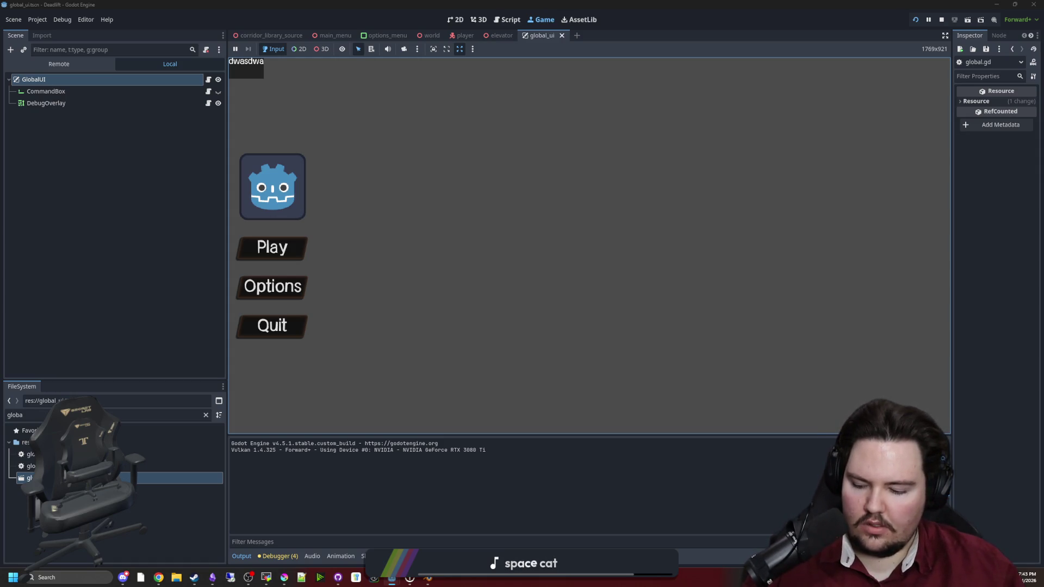
key(grave)
key(grave)
key(grave)
key(grave)
key(grave)
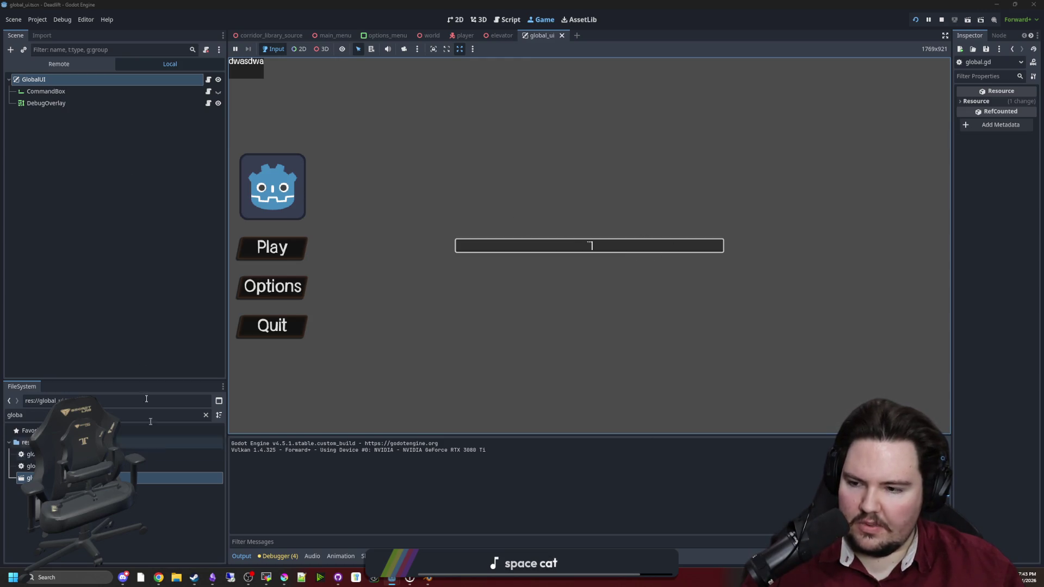
double_click(163, 454)
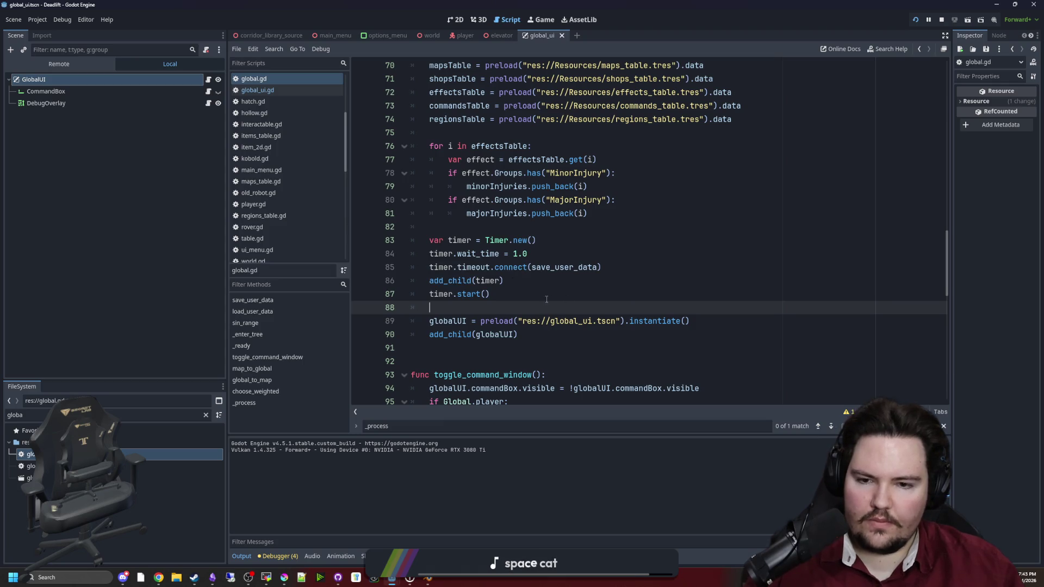
Append '|| !Global.player' to the mouse-visible condition on line 98, save, and run with F5.
scroll(505, 303, down, 5)
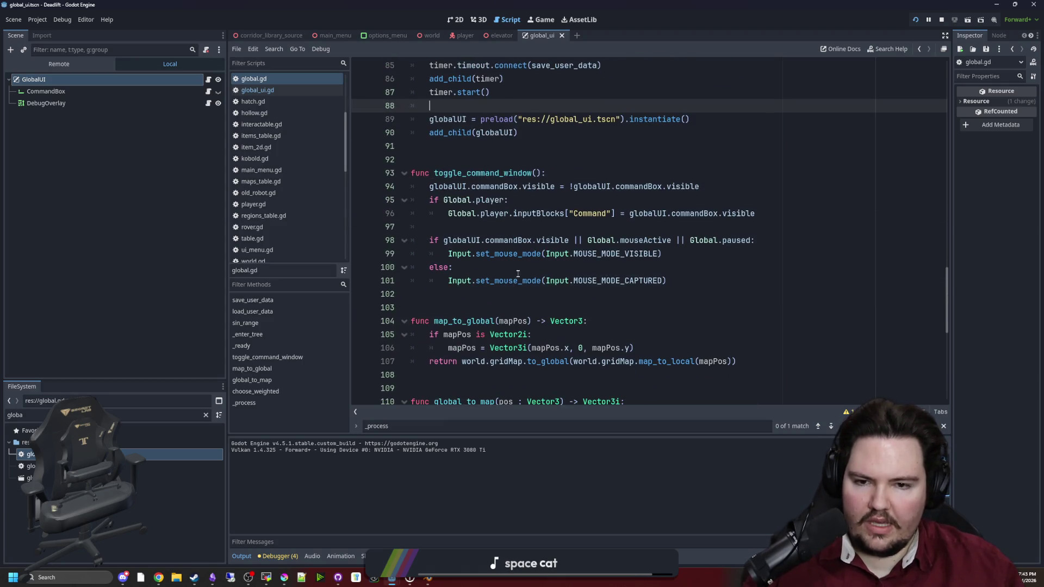
mouse_move(693, 280)
mouse_down()
mouse_move(416, 240)
mouse_move(424, 186)
mouse_up()
click(754, 255)
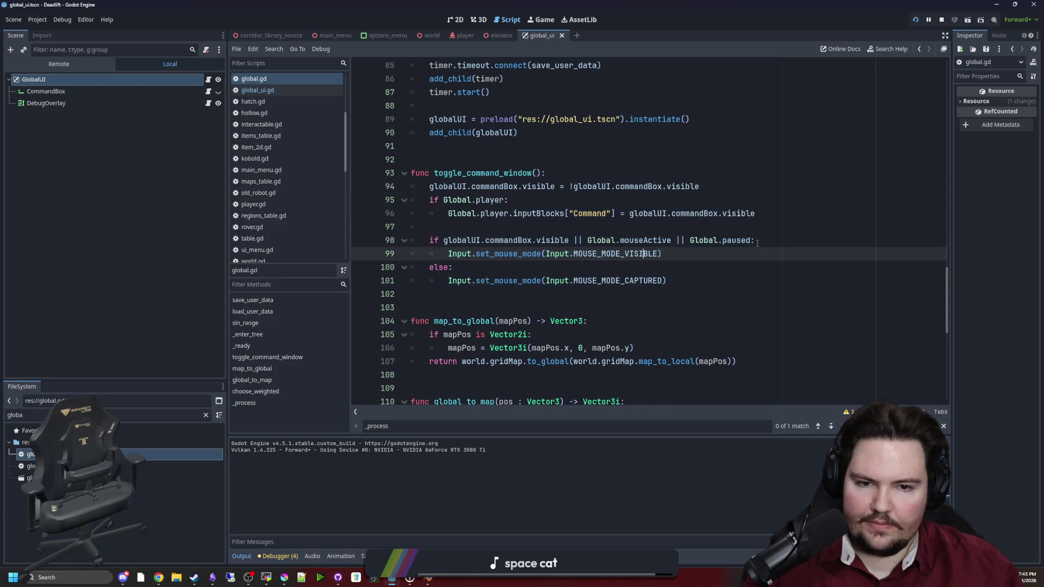
click(752, 240)
text(| G)
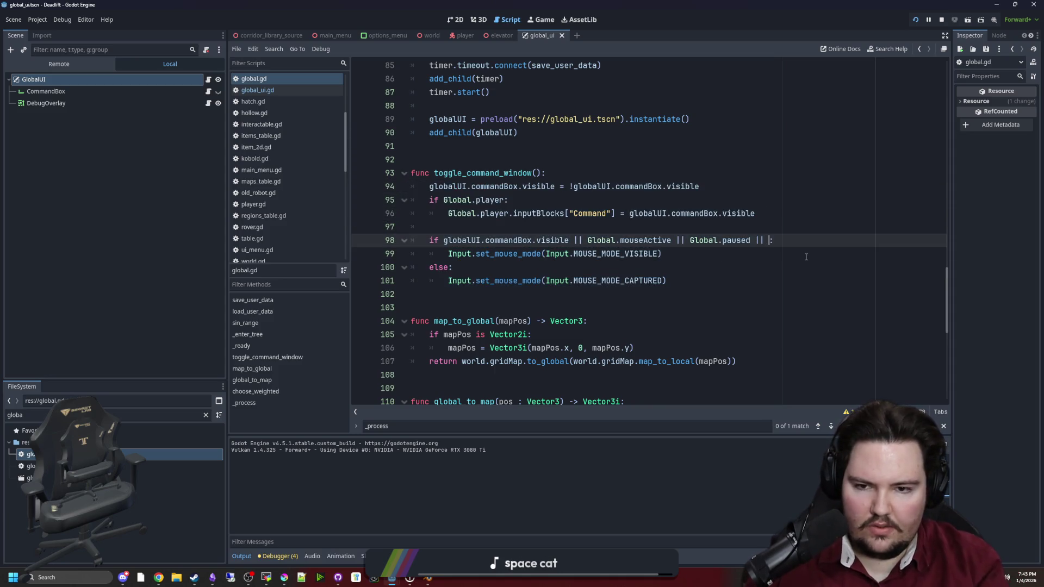
text(lobal.m)
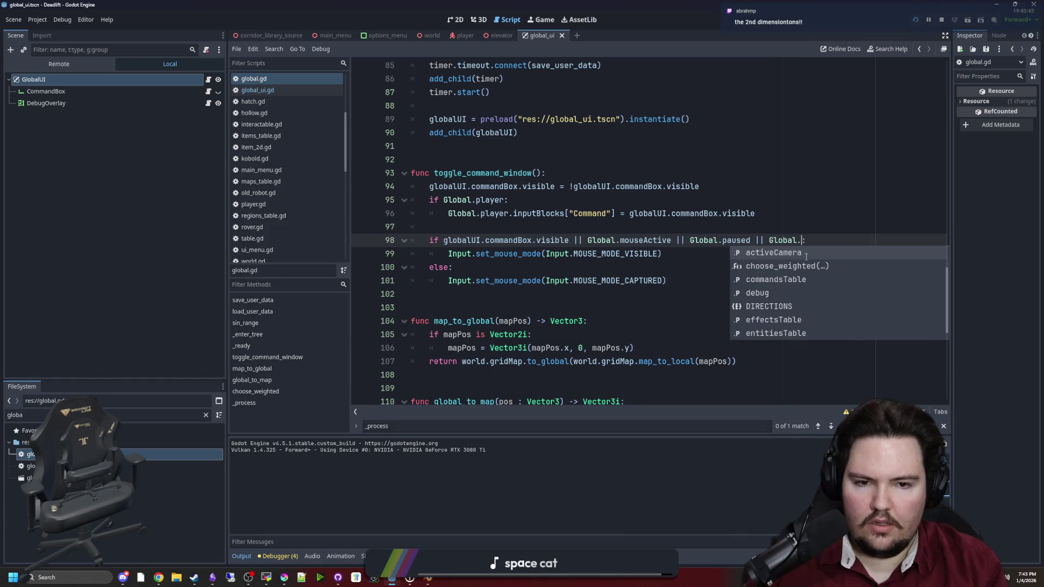
text(ain)
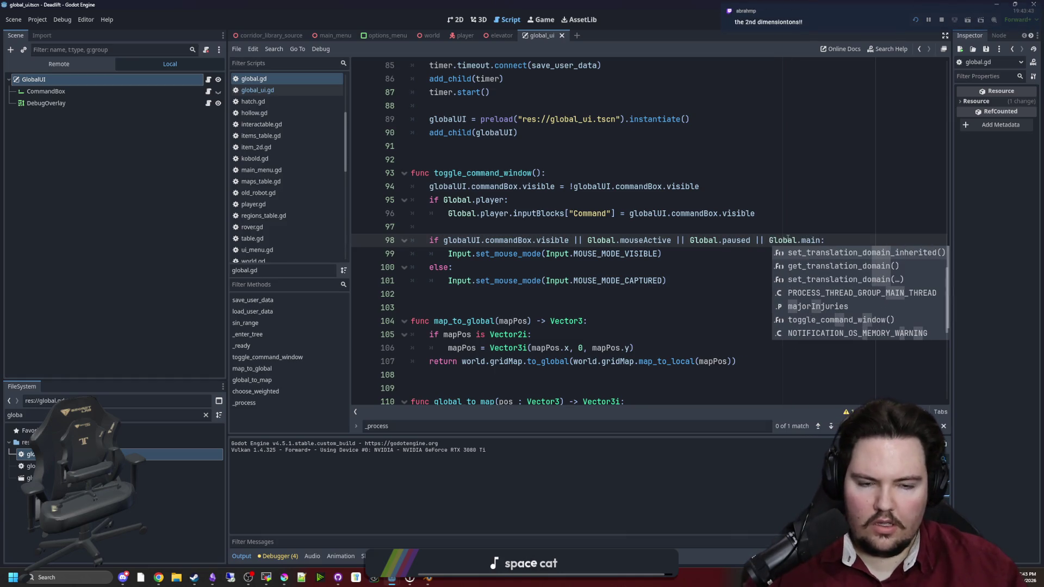
click(772, 240)
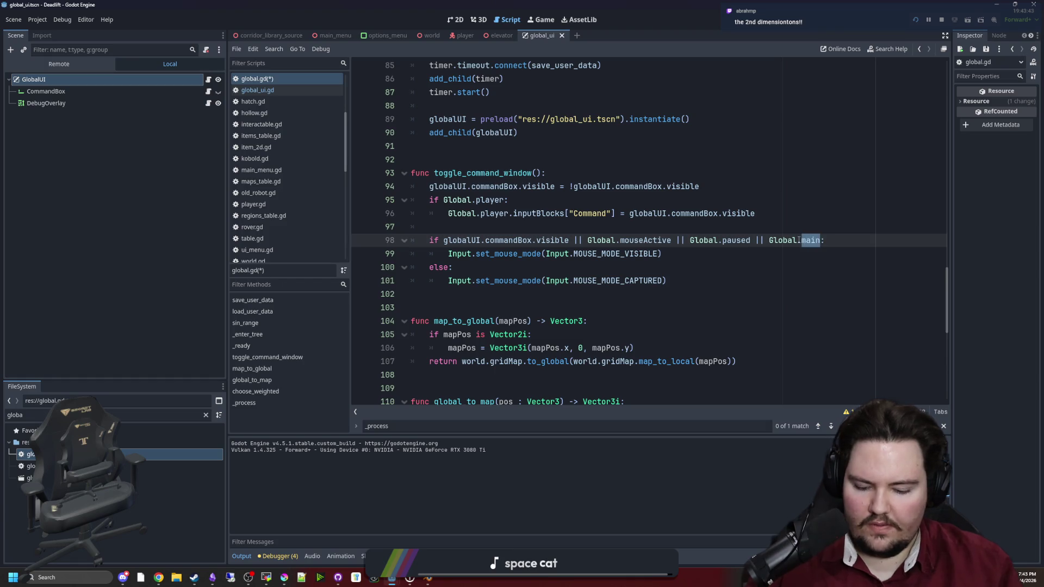
text(player)
click(772, 240)
text(!)
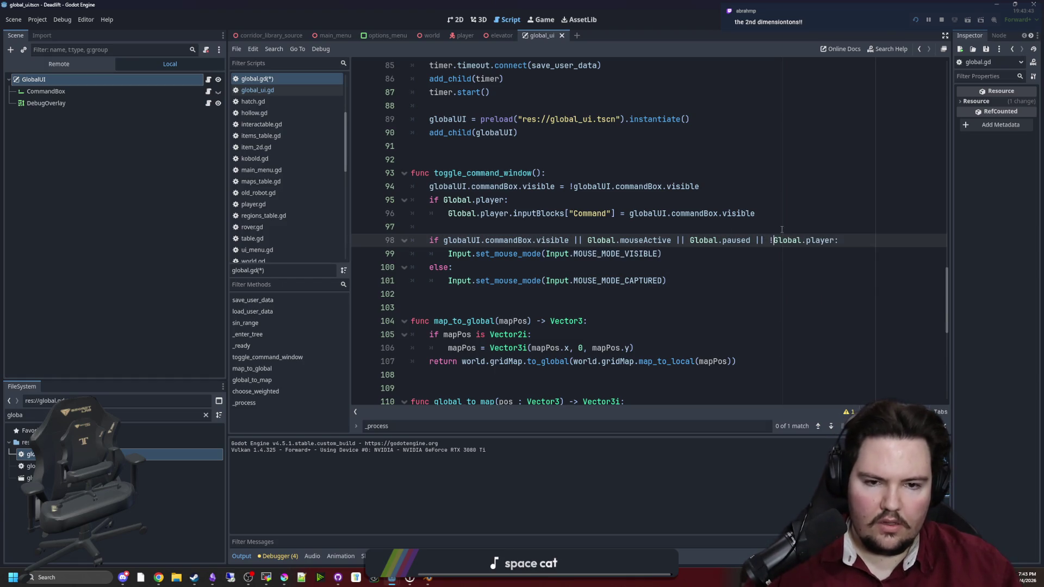
click(781, 229)
key(ctrl+s)
key(F5)
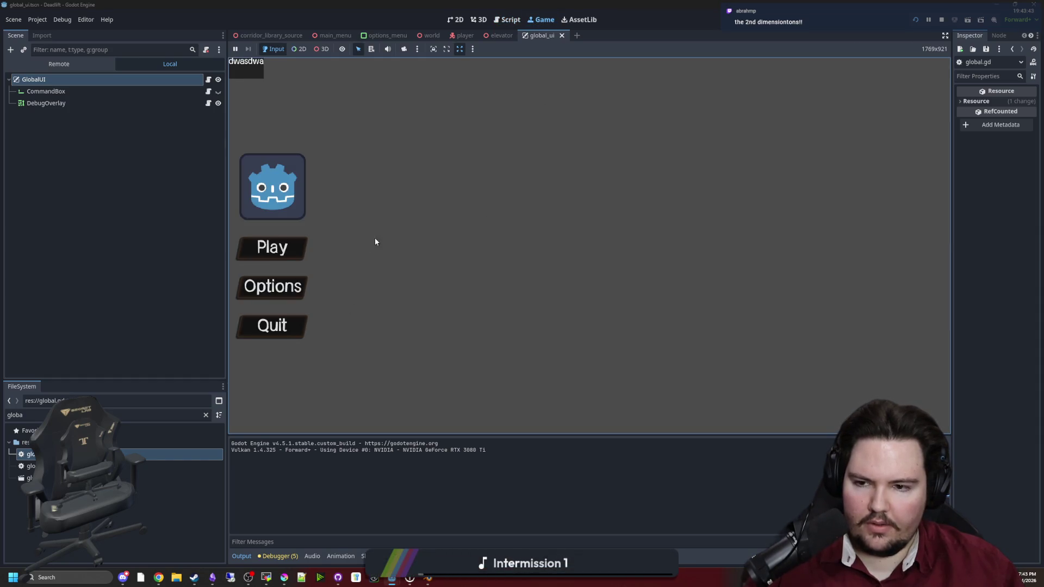
Start playing from the main menu and spawn wood logs with the in-game give command.
click(282, 255)
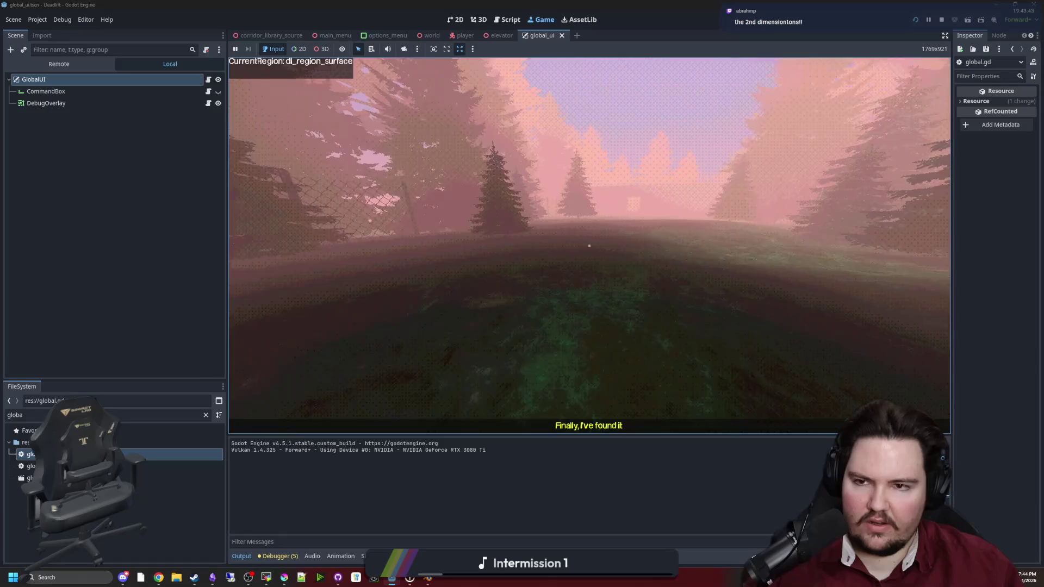
key(grave)
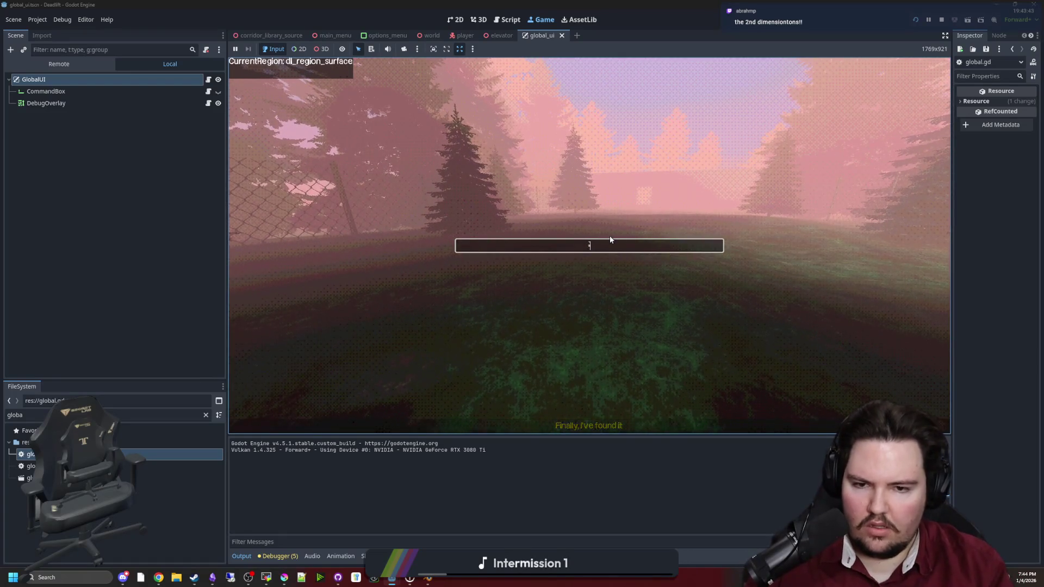
text(/give item)
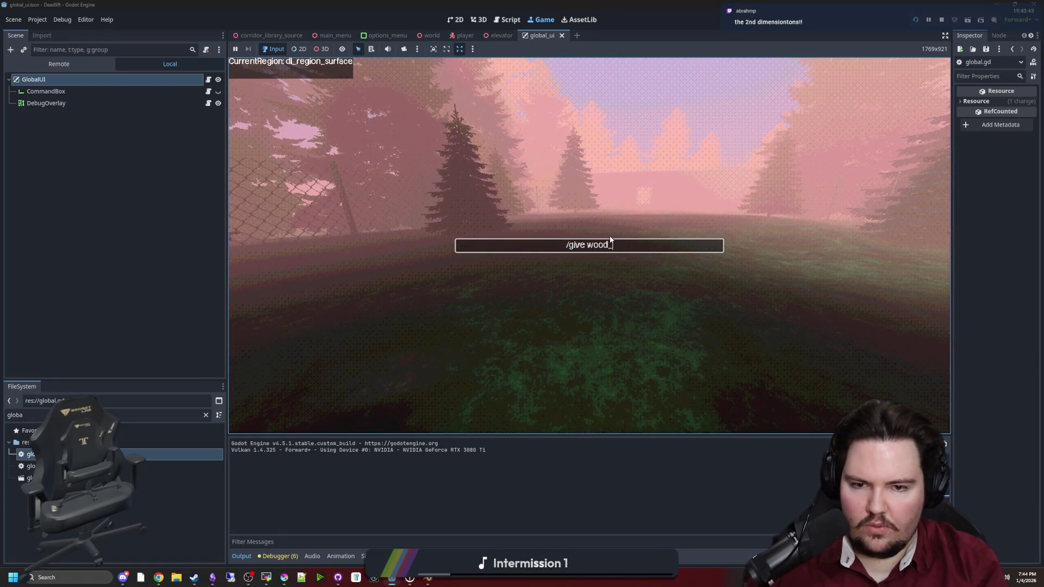
key(Return)
key(grave)
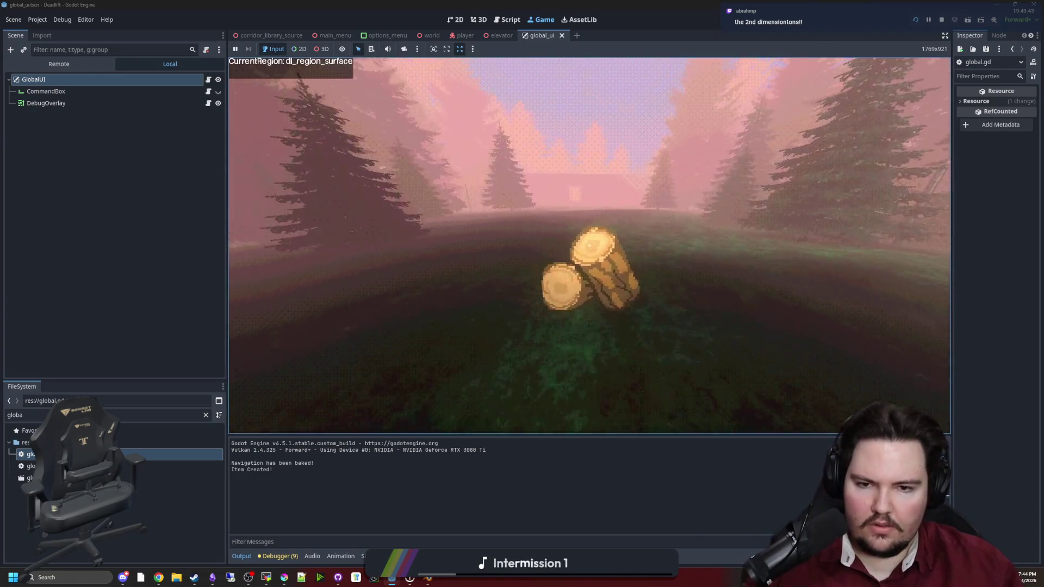
Walk toward the building's doorway, then stop the game with F8.
click(590, 246)
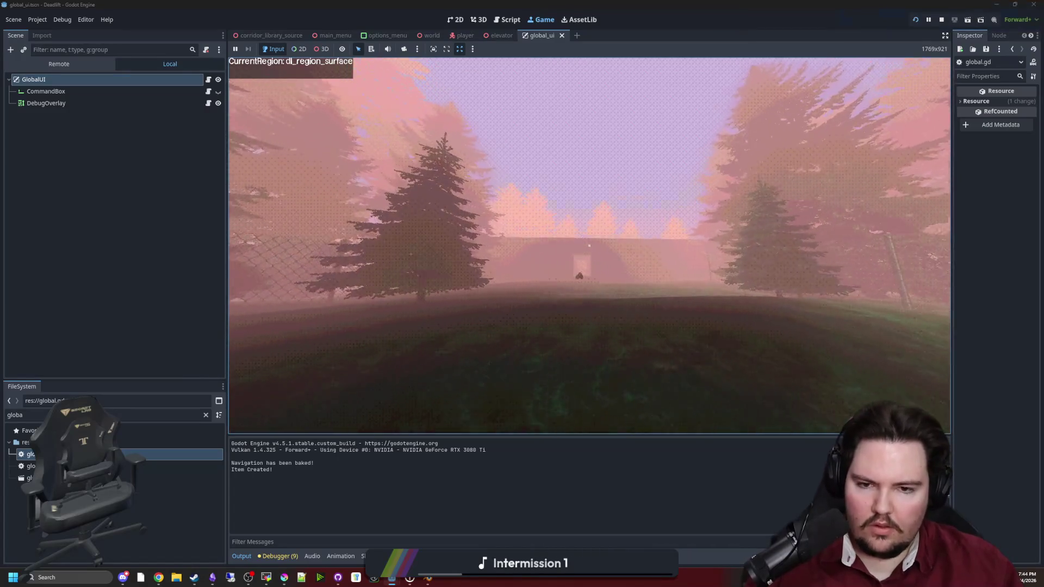
key(w)
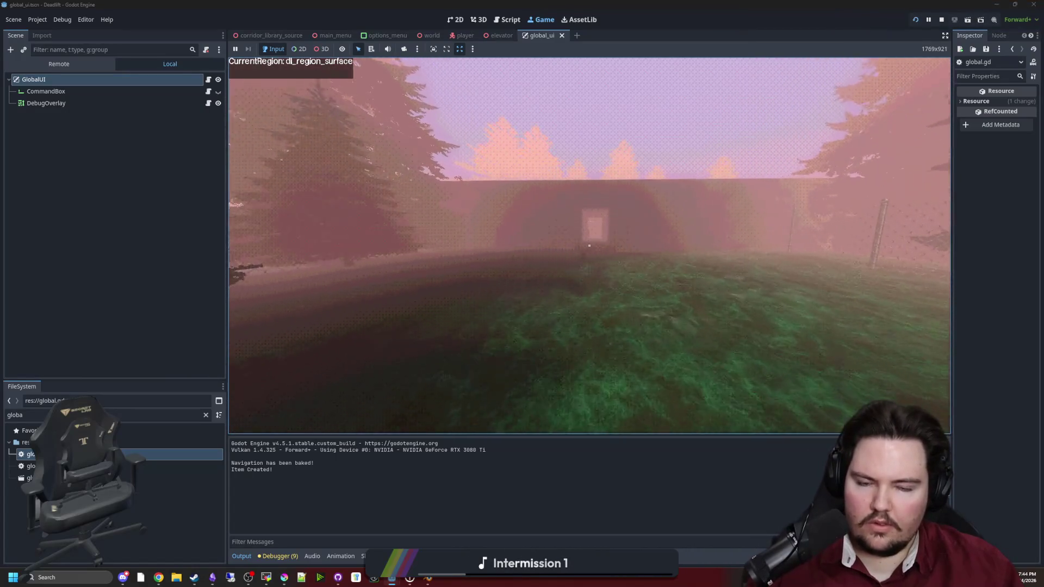
key(w)
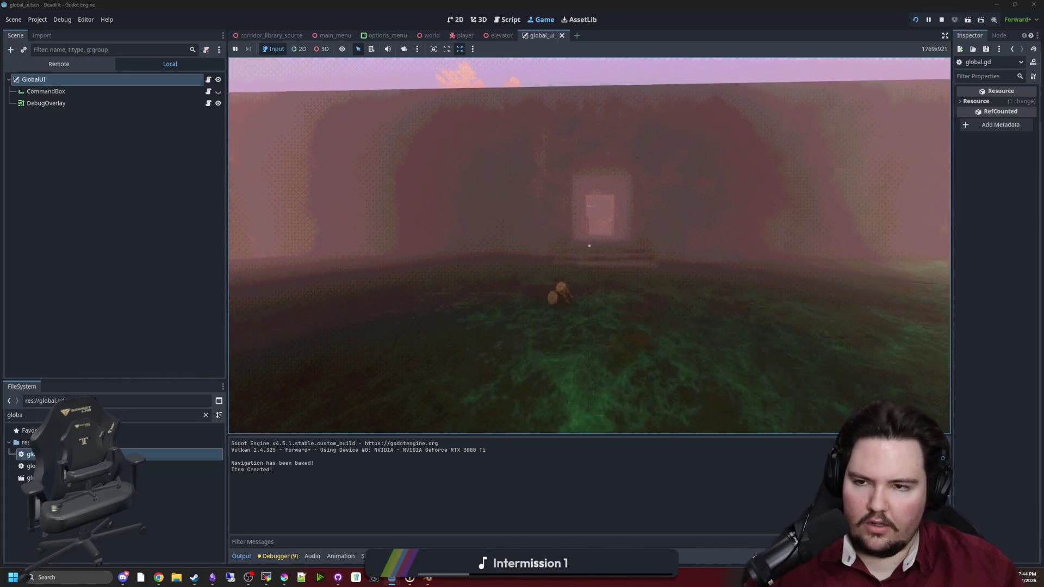
key(F8)
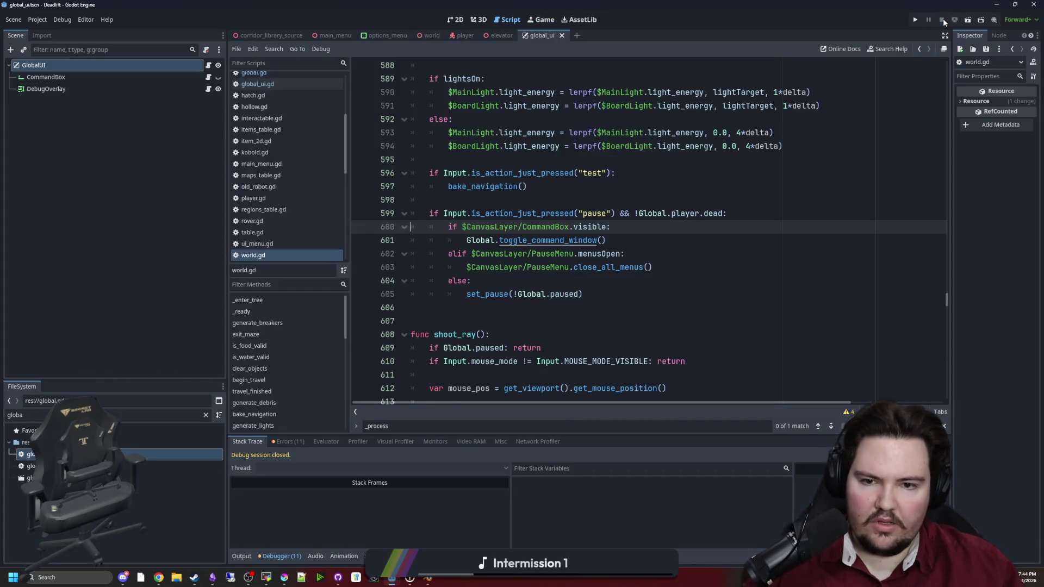
Show the debugger's Errors list and jump to the last error at world.gd line 600.
click(637, 192)
scroll(523, 270, up, 3)
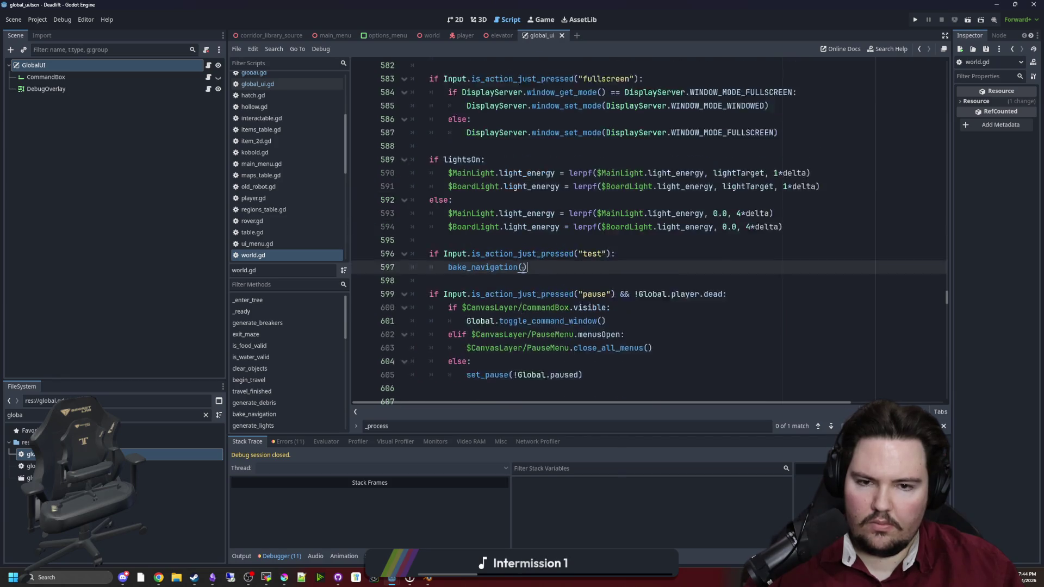
scroll(523, 270, up, 2)
scroll(522, 271, down, 3)
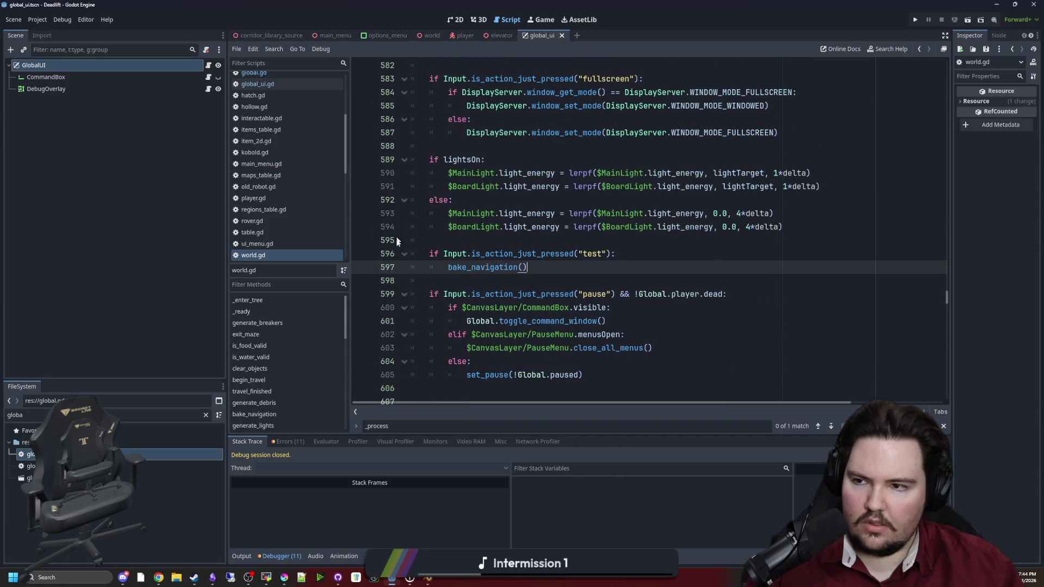
scroll(281, 244, down, 1)
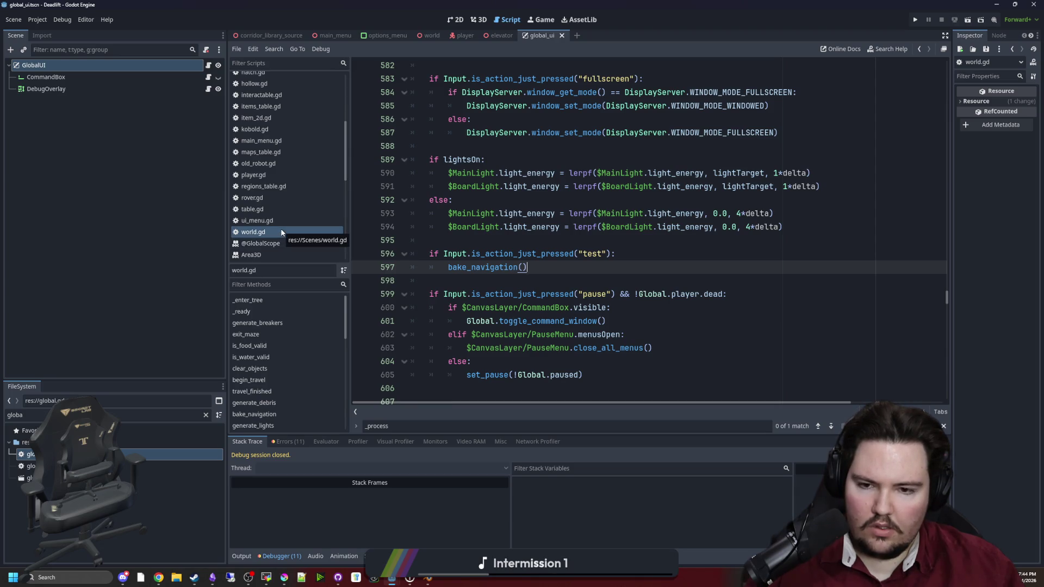
click(295, 443)
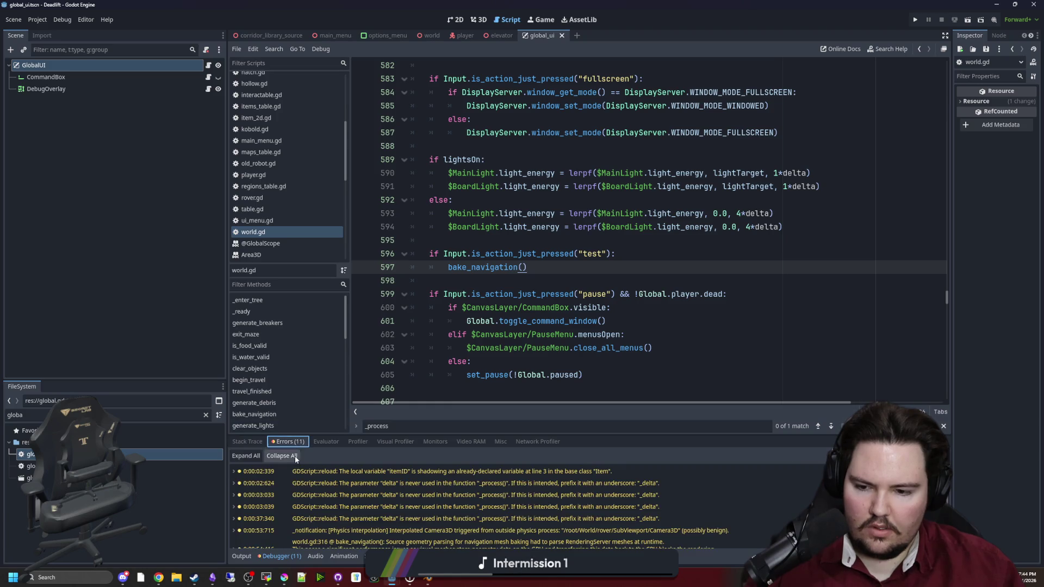
scroll(368, 504, down, 3)
click(456, 538)
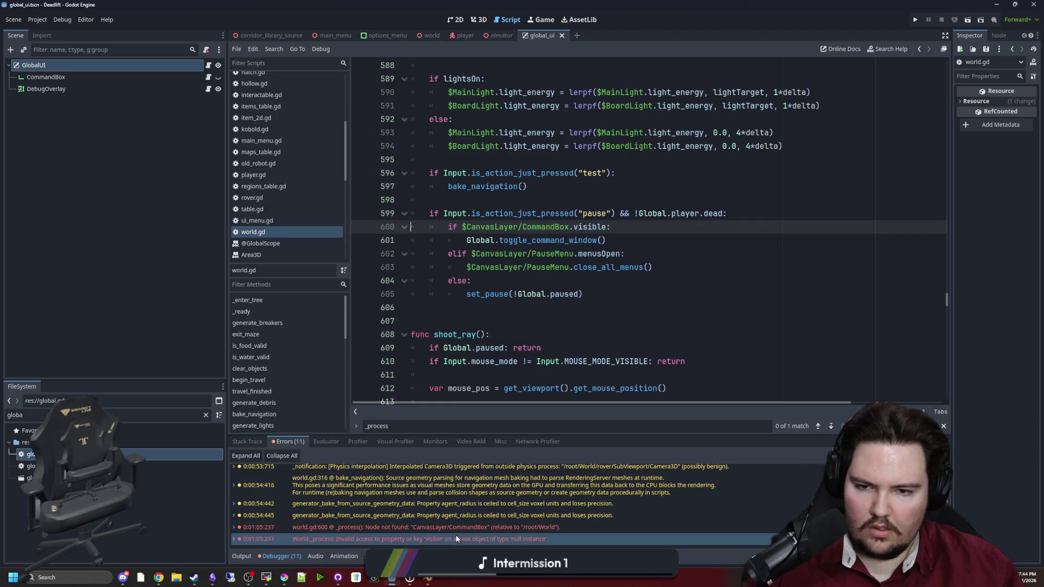
scroll(522, 303, up, 1)
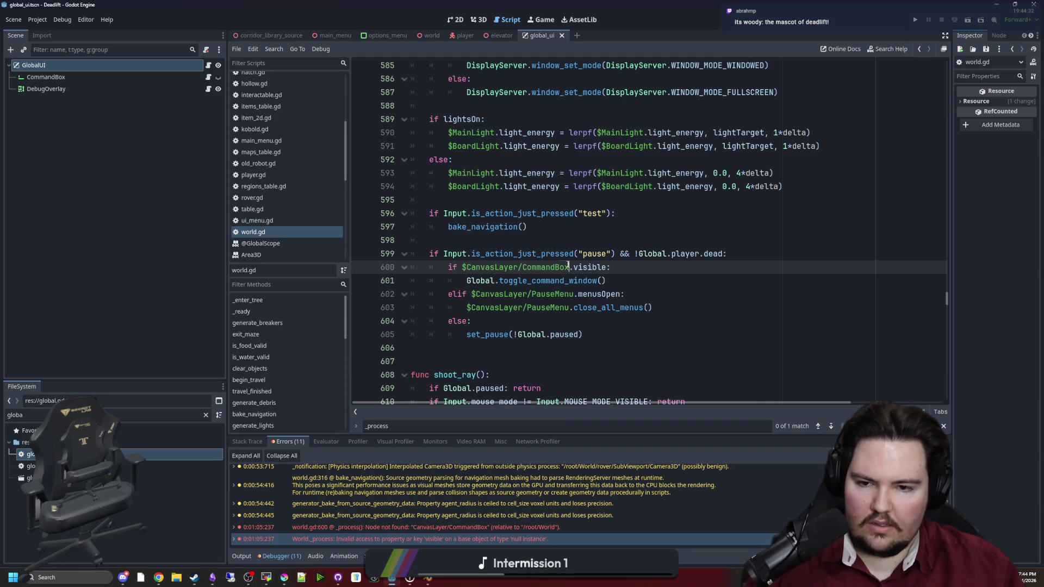
Replace $CanvasLayer/CommandBox with Global.globalUI.commandBox on line 600 and save world.gd.
drag(569, 267, 462, 267)
text(Global.)
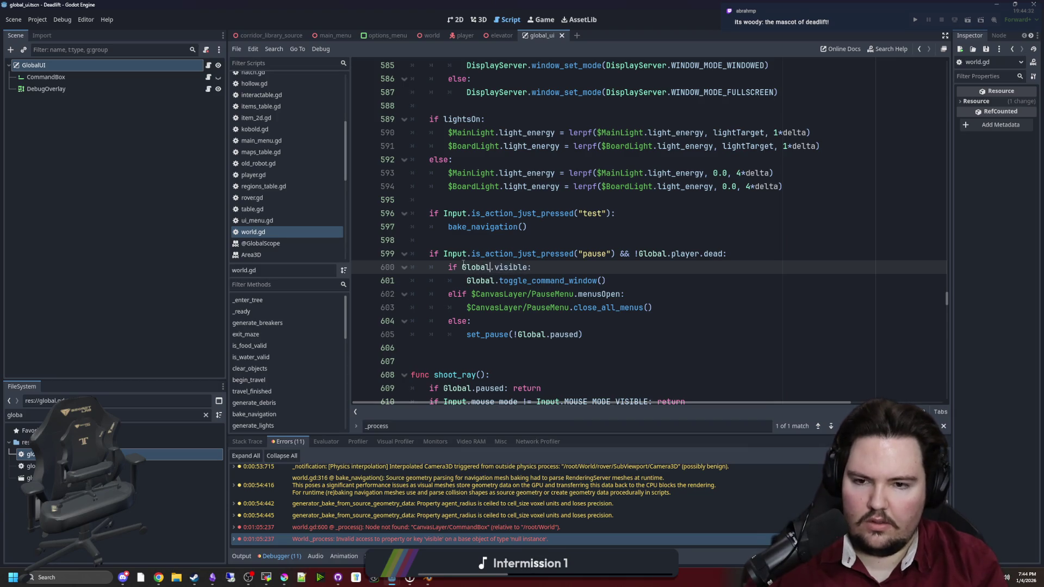
text(Global.)
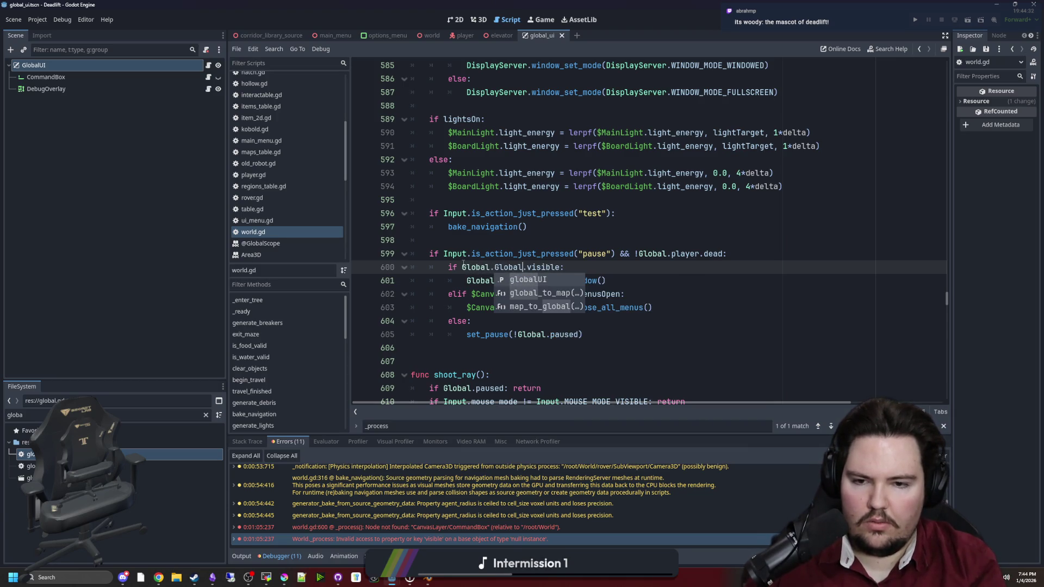
key(Return)
text(.COMM)
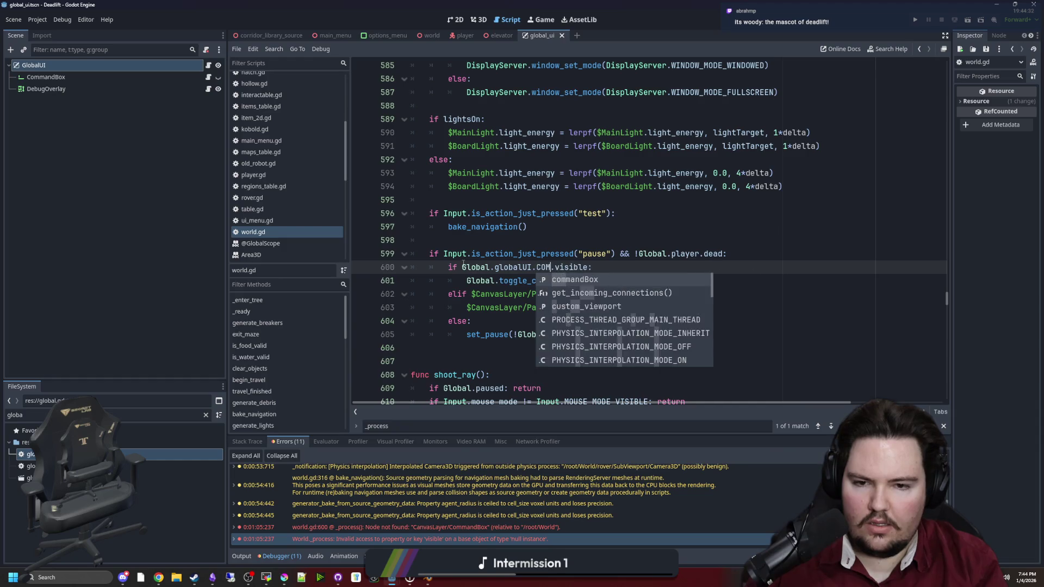
key(Return)
click(628, 274)
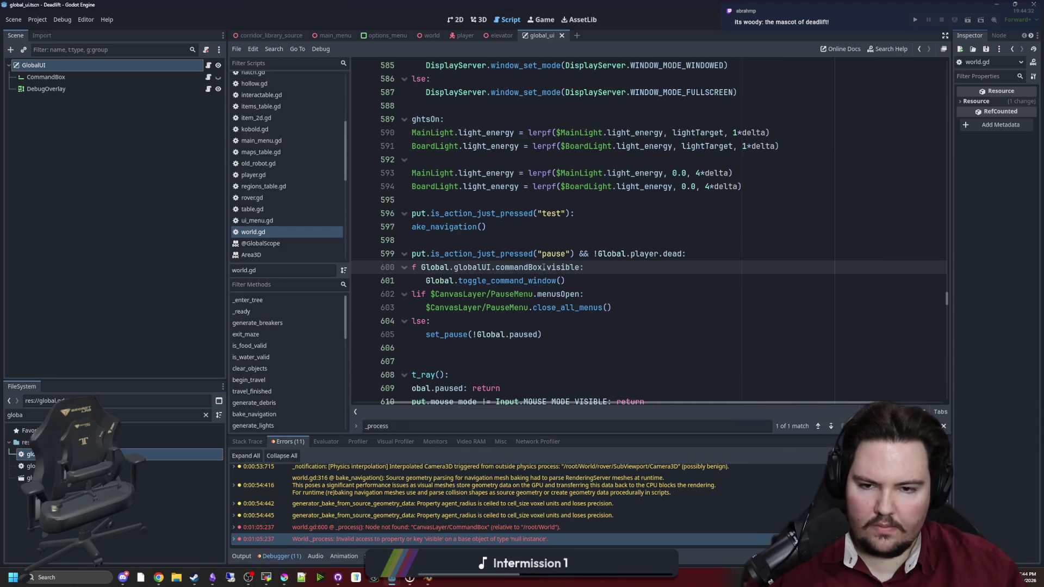
mouse_move(543, 267)
mouse_down()
mouse_move(452, 267)
mouse_move(466, 267)
mouse_up()
click(561, 335)
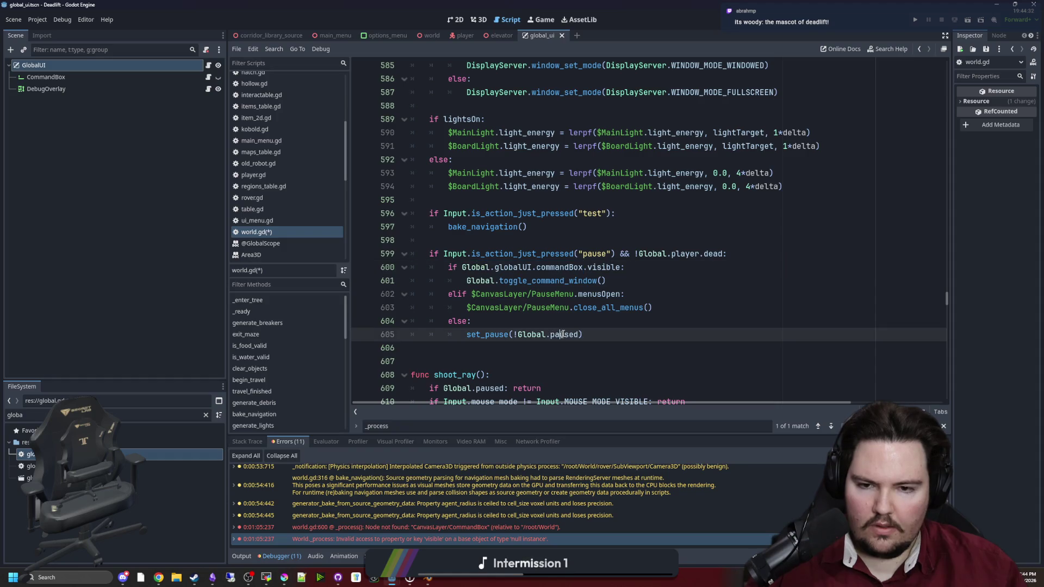
click(559, 322)
click(642, 280)
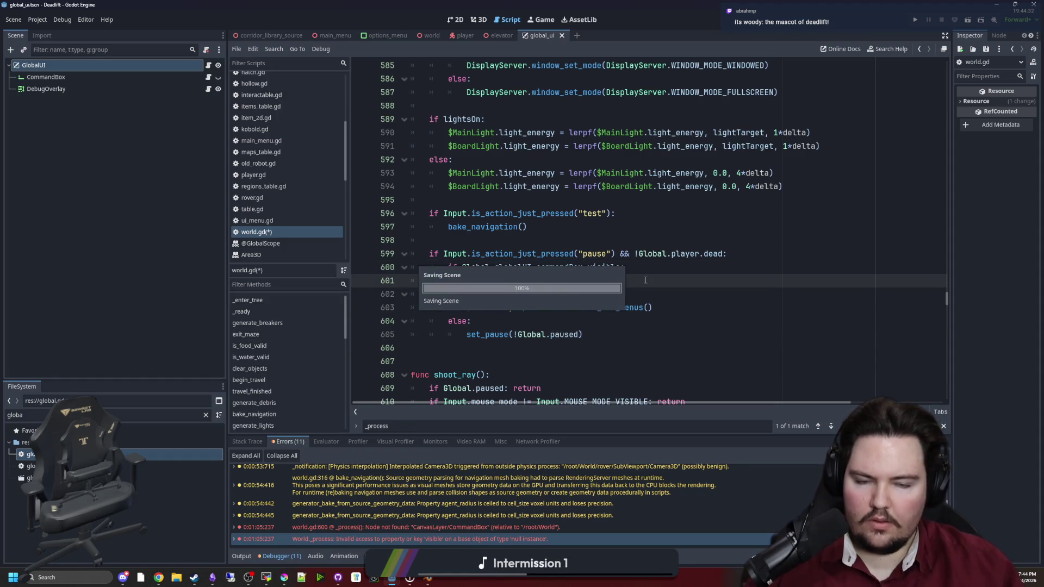
key(ctrl+s)
Hide the DebugOverlay node in the GlobalUI scene and save the scene.
click(560, 241)
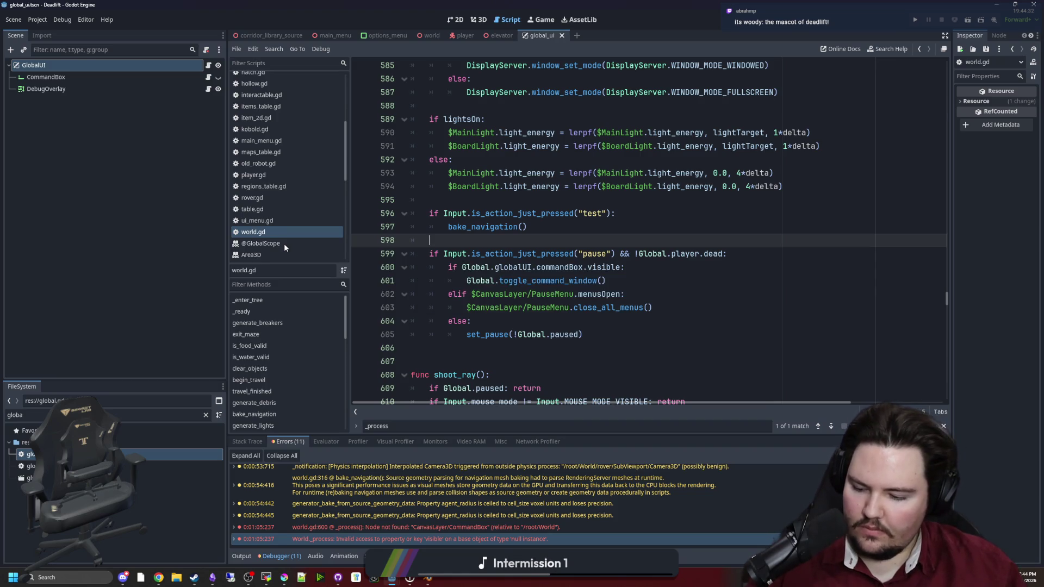
click(547, 322)
click(193, 215)
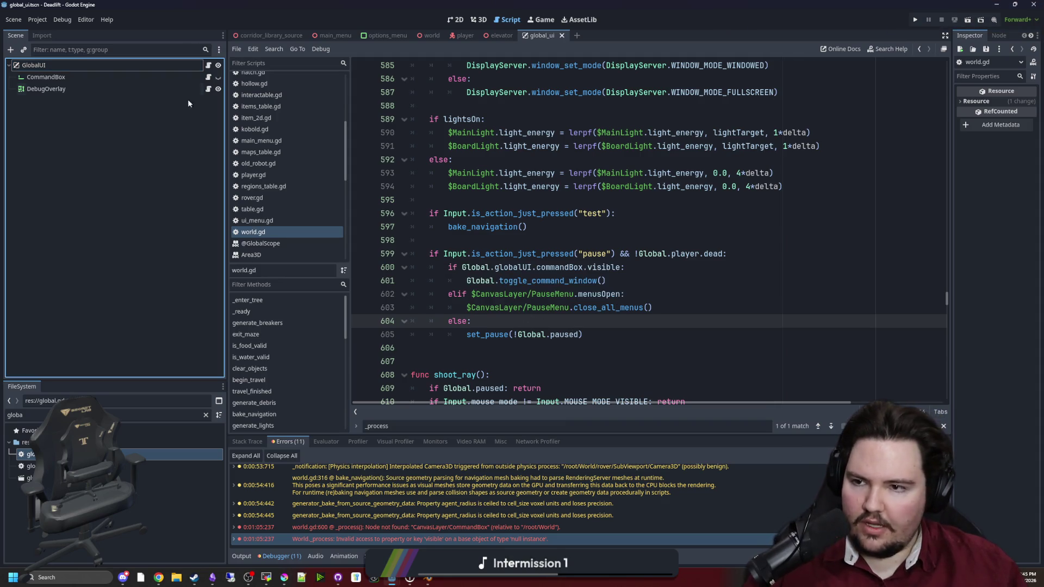
click(218, 89)
click(606, 226)
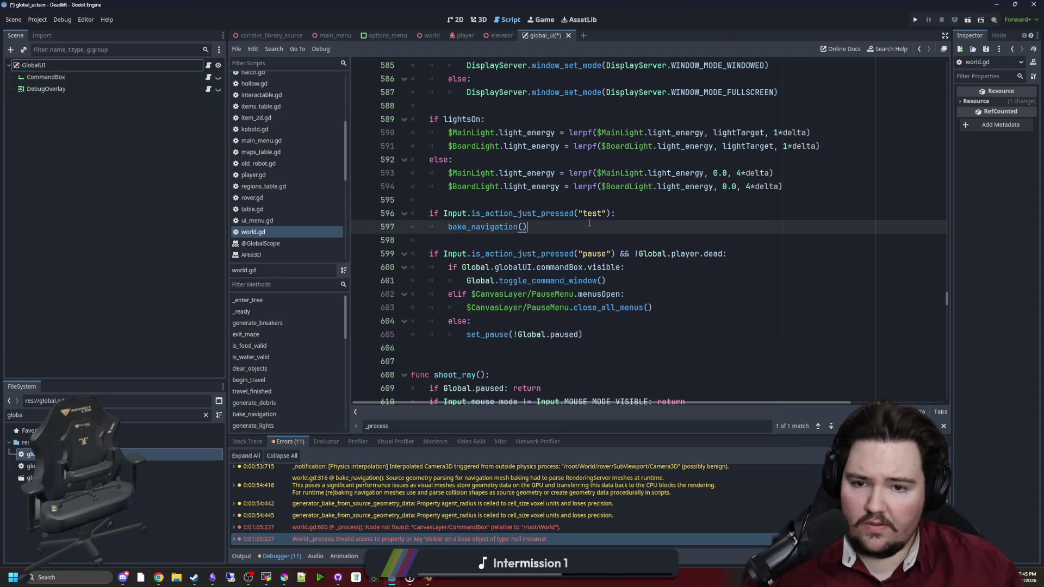
key(ctrl+s)
Run the project and dismiss the Windows notification panel.
click(915, 21)
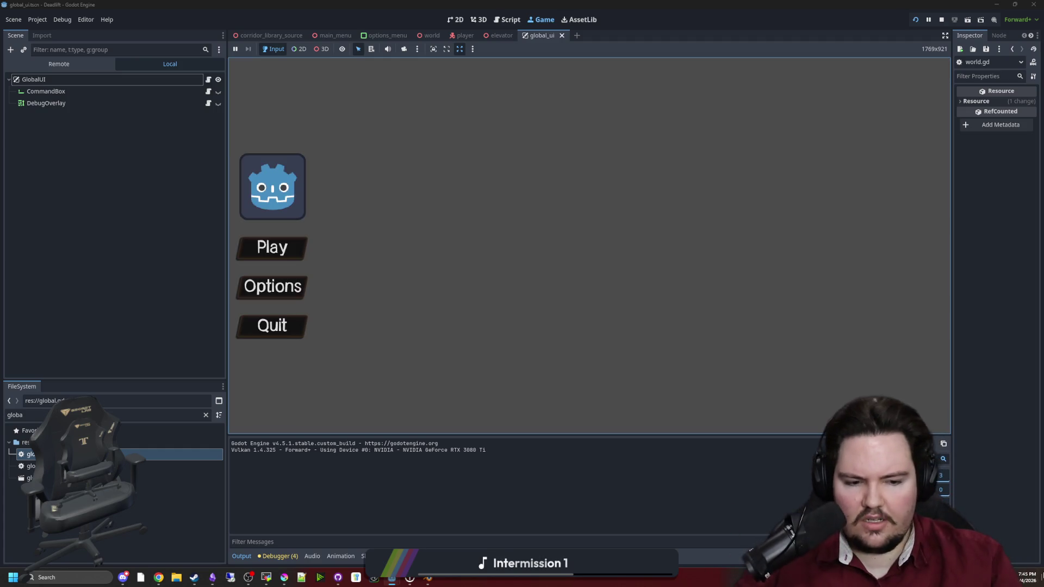
click(1037, 578)
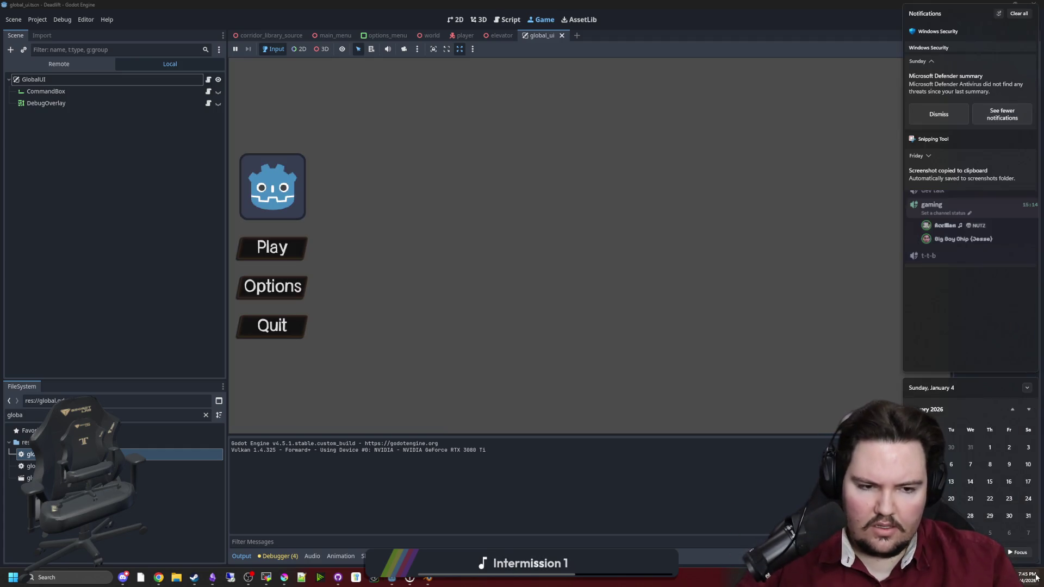
click(788, 500)
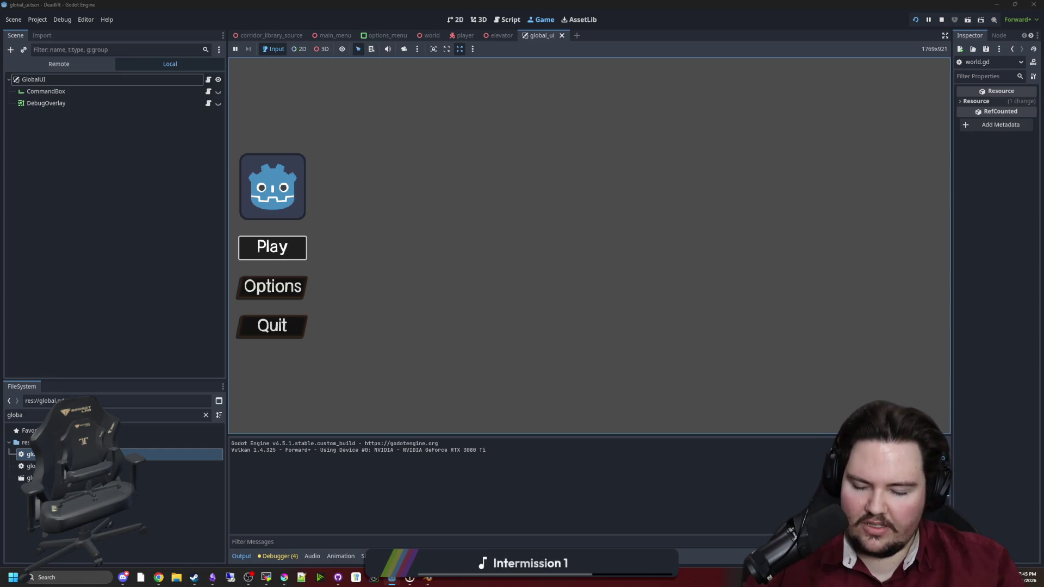
Go from the main menu into the game world and walk toward the bright doorway.
key(Escape)
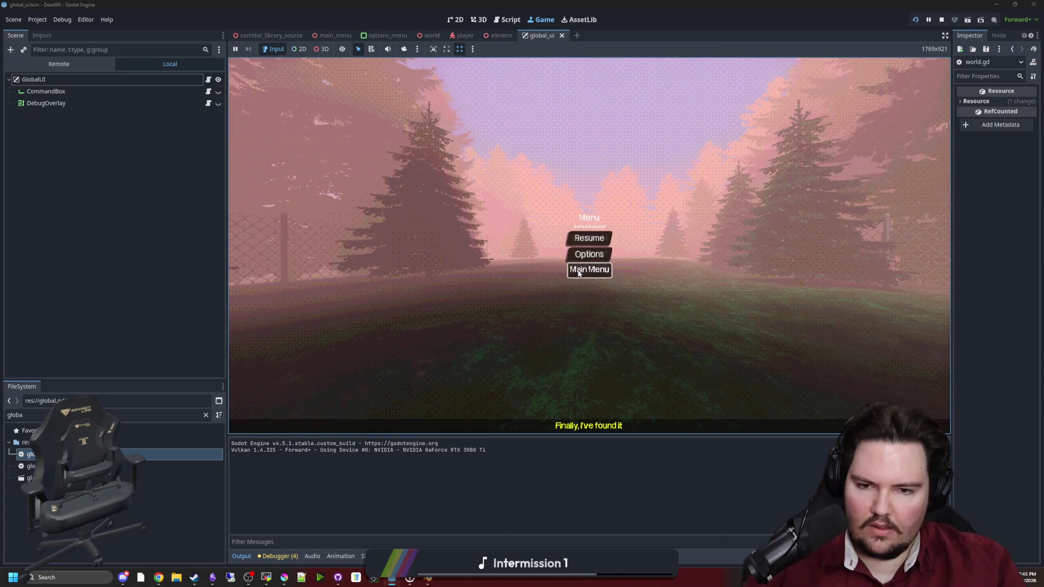
click(578, 270)
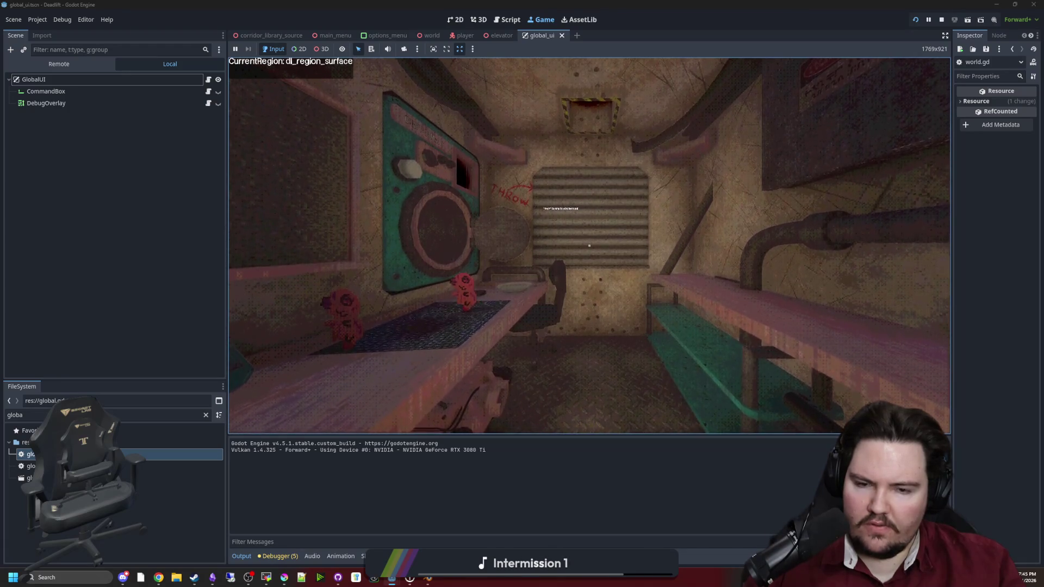
mouse_move(588, 245)
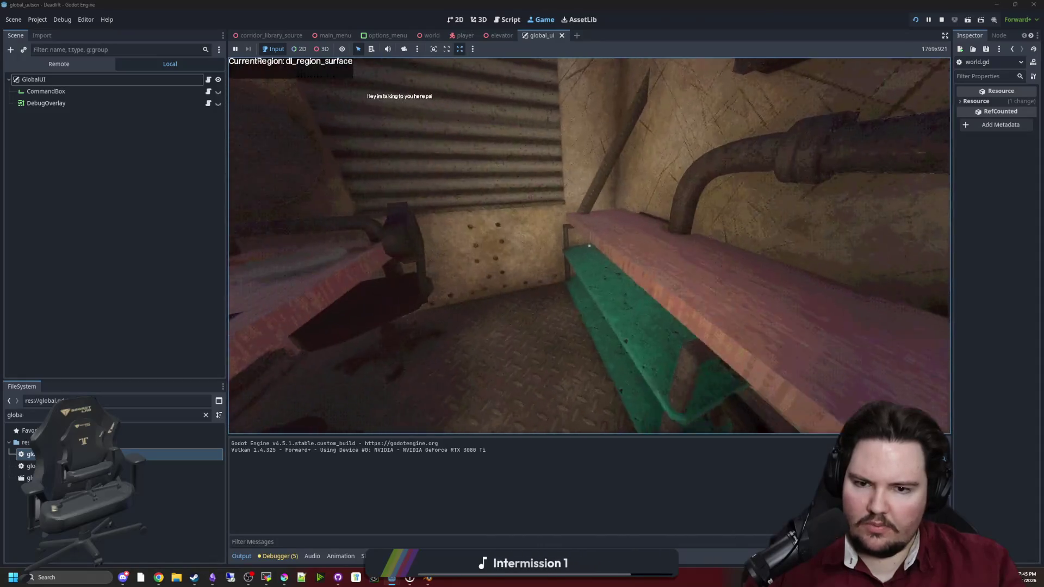
key(Escape)
key(Escape)
key(w)
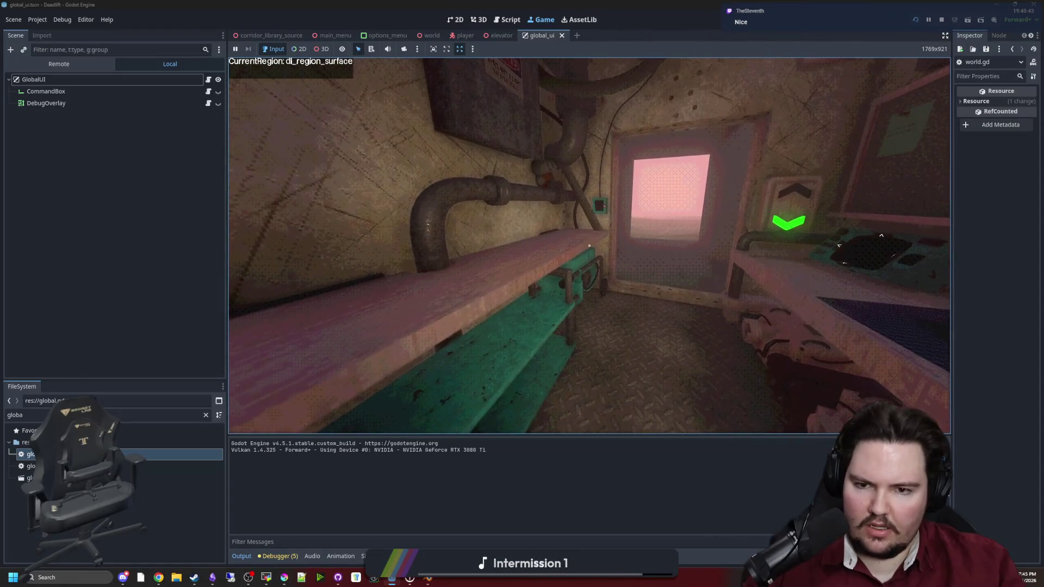
Enable noclip through the in-game command box.
key(grave)
text(noclip)
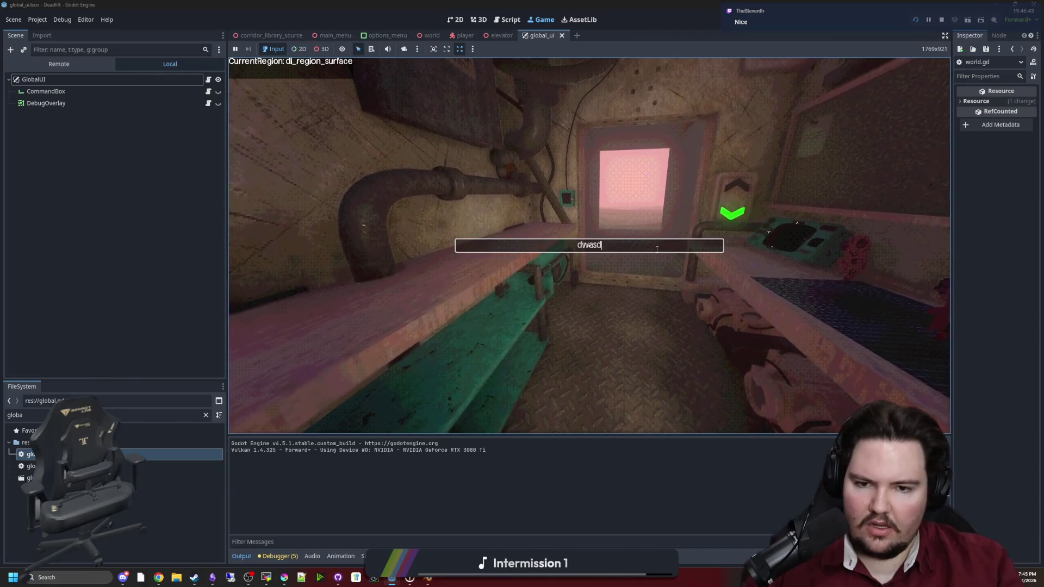
key(Return)
key(grave)
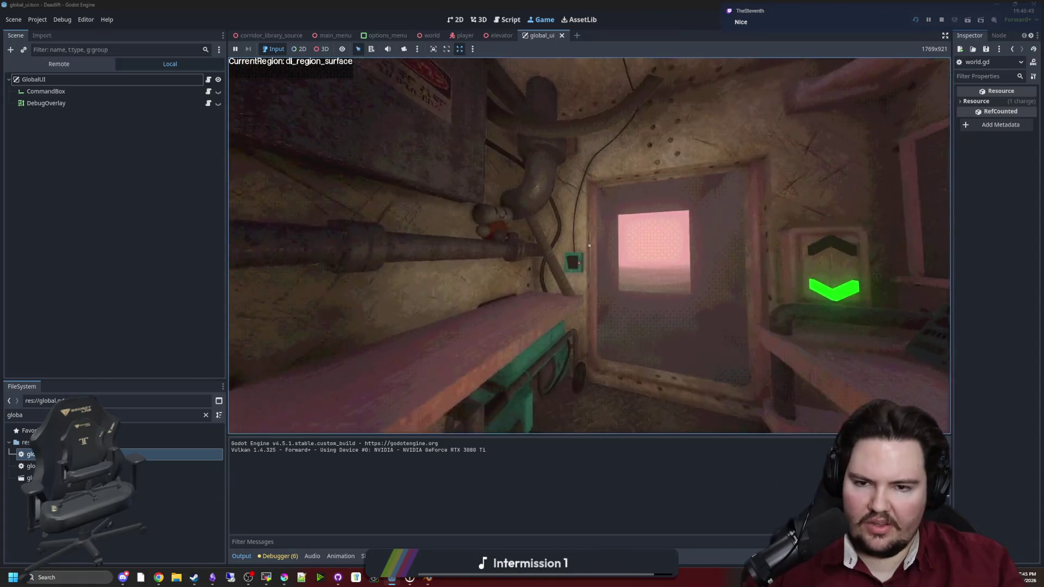
Use the Craft-o-matic, drop the red figure into the hatch, and walk toward the forest.
key(w)
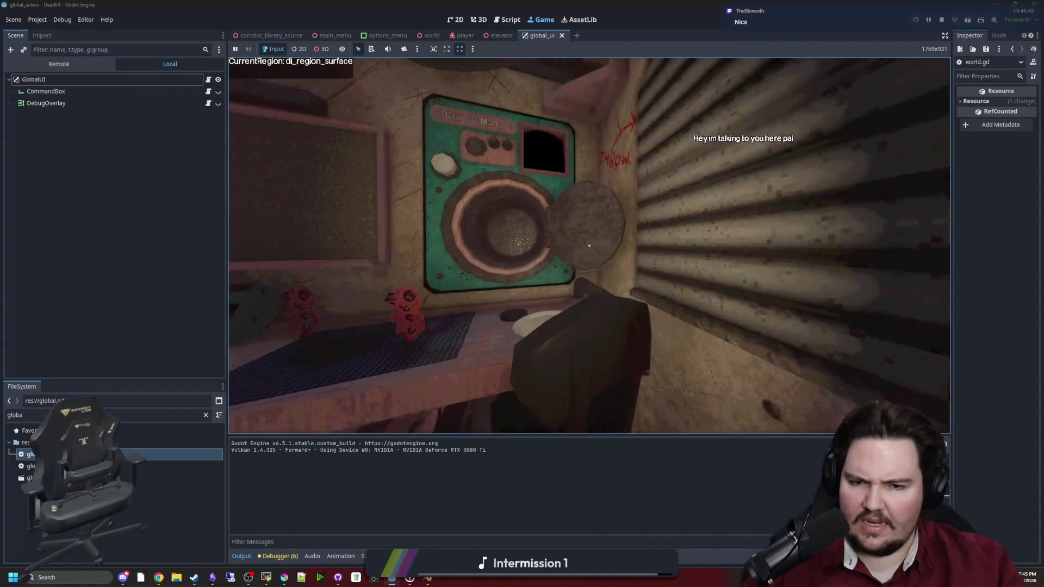
key(e)
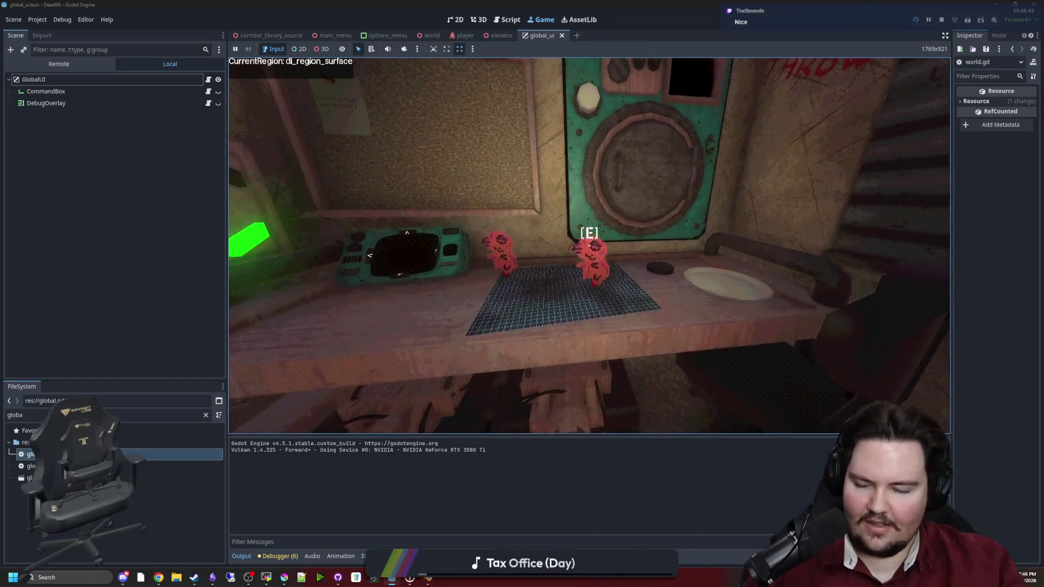
key(e)
click(589, 245)
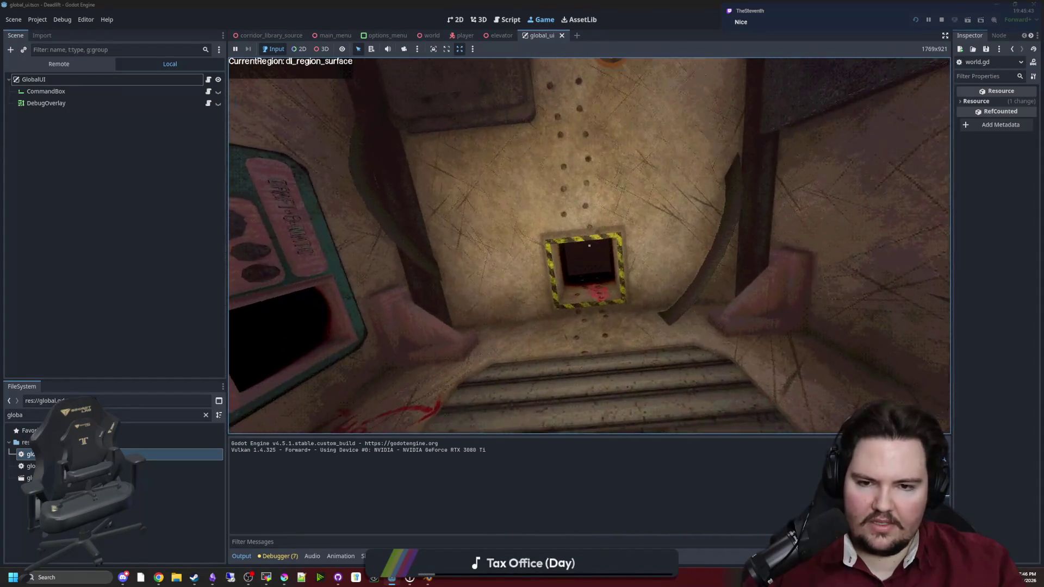
mouse_move(589, 245)
key(w)
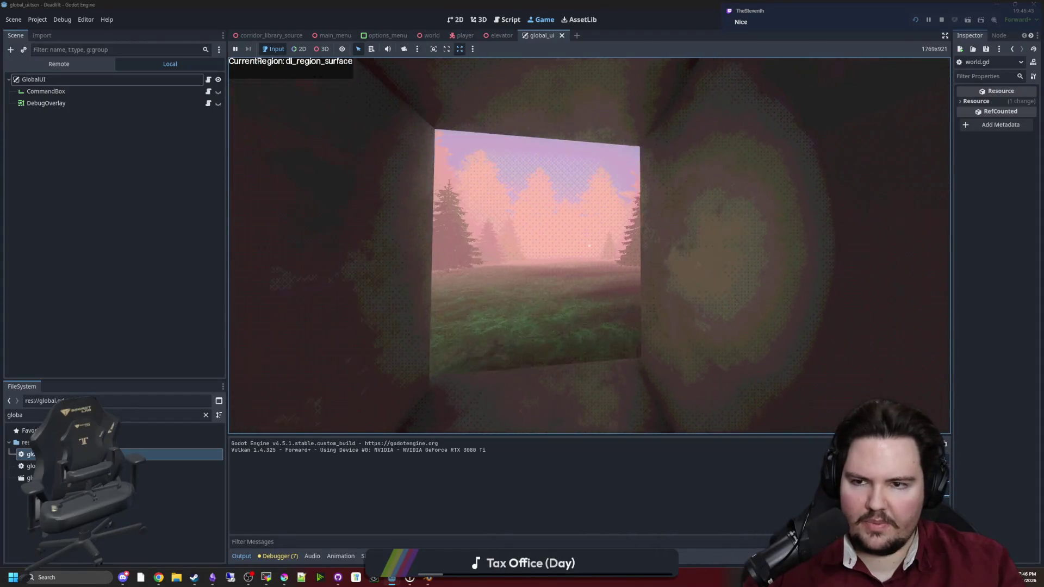
Return to the main menu from the pause menu and start playing again.
key(Escape)
click(592, 270)
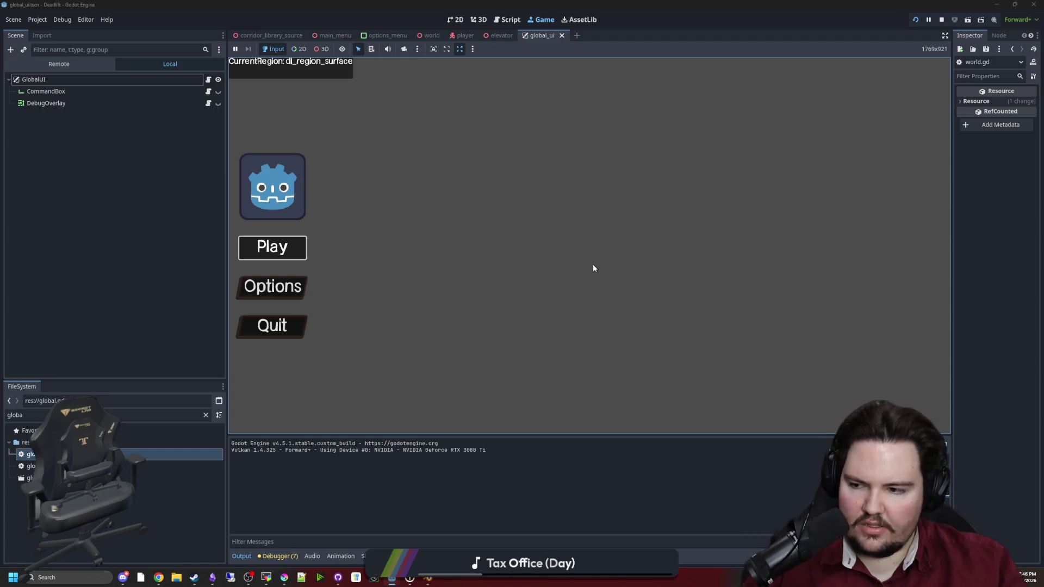
key(Return)
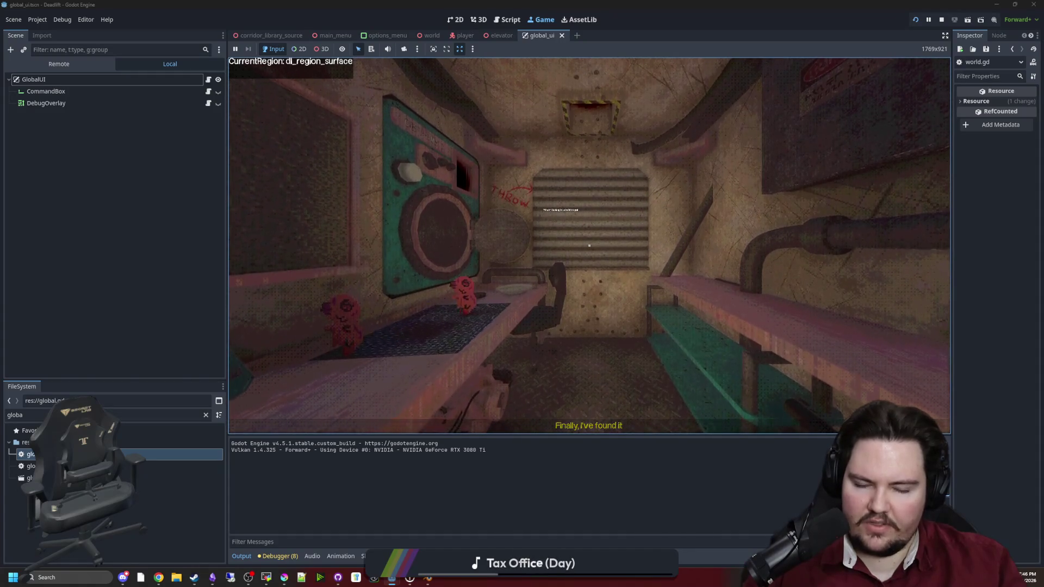
key(super)
key(Escape)
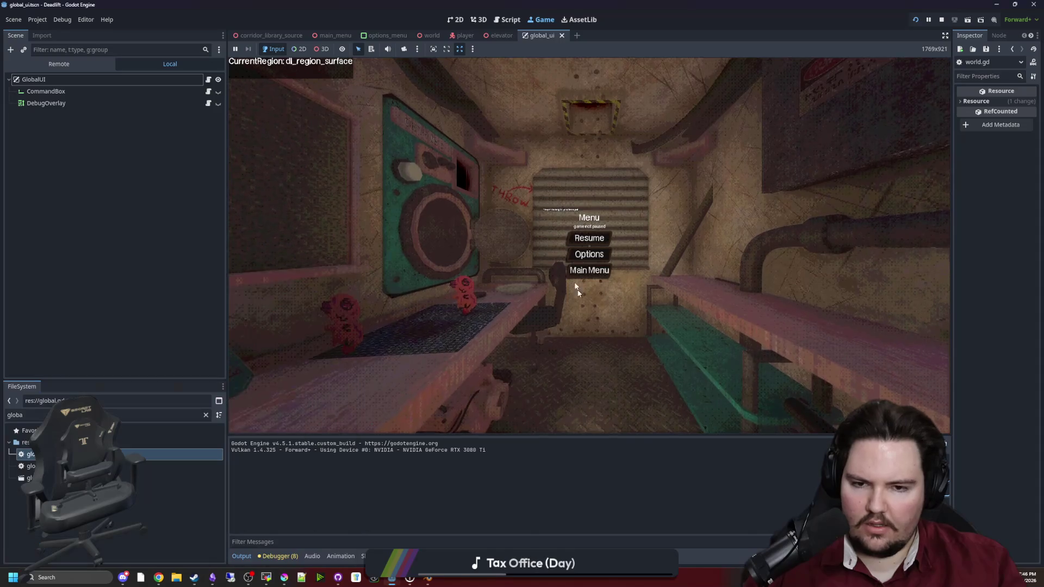
click(586, 239)
Pause the game to free the mouse and clear the FileSystem filter.
key(super)
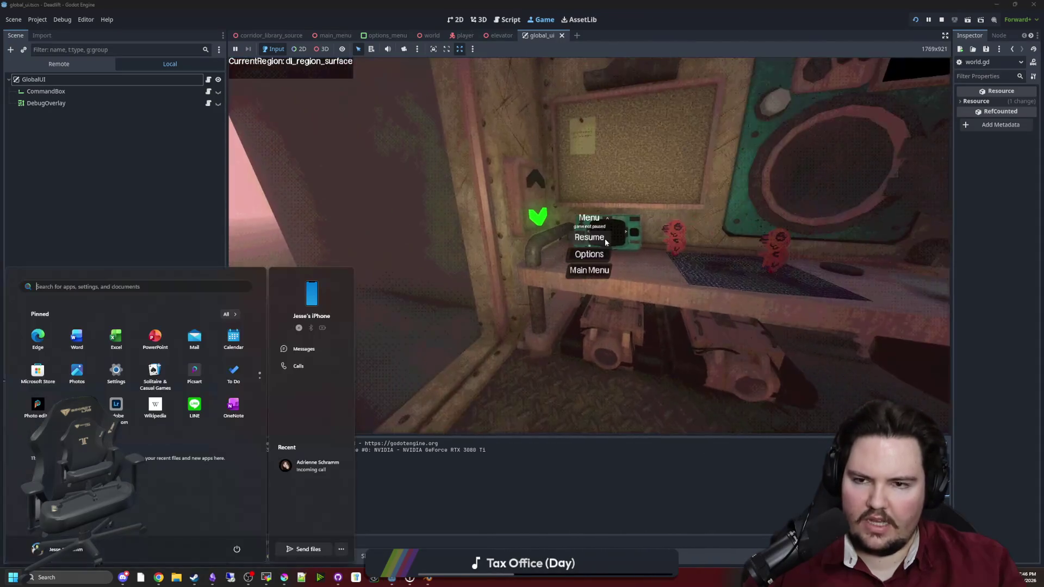
key(Escape)
click(585, 237)
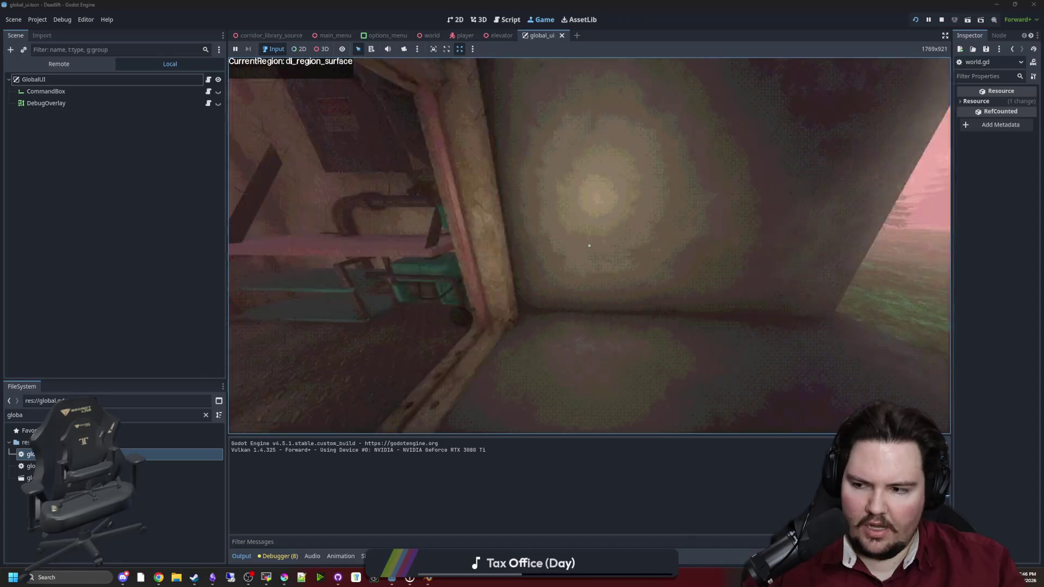
key(Escape)
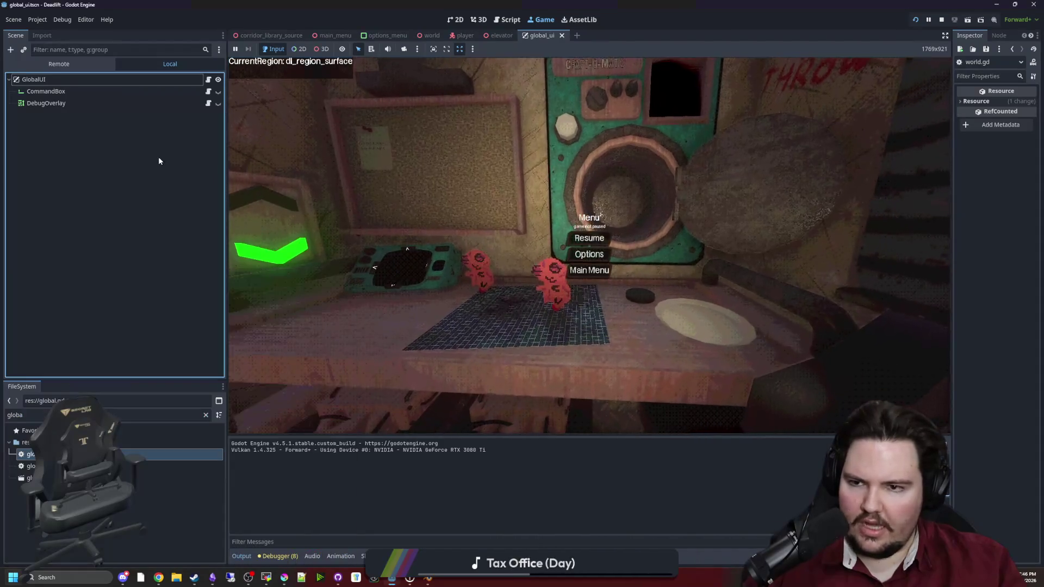
click(206, 415)
Open player.gd, search for 'capture', and cut the mouse-capture line from _enter_tree.
text(player)
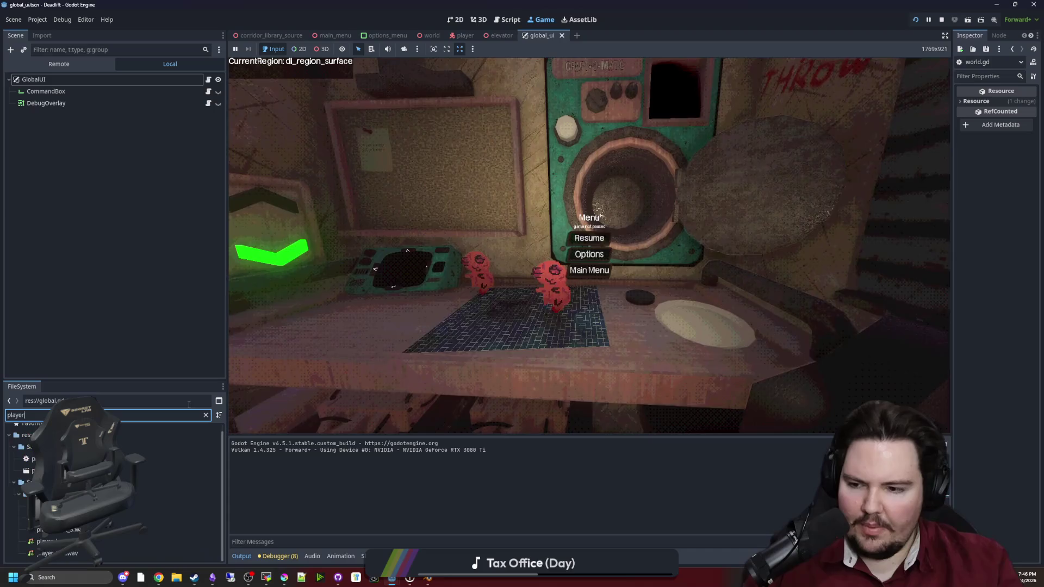
double_click(163, 459)
key(ctrl+f)
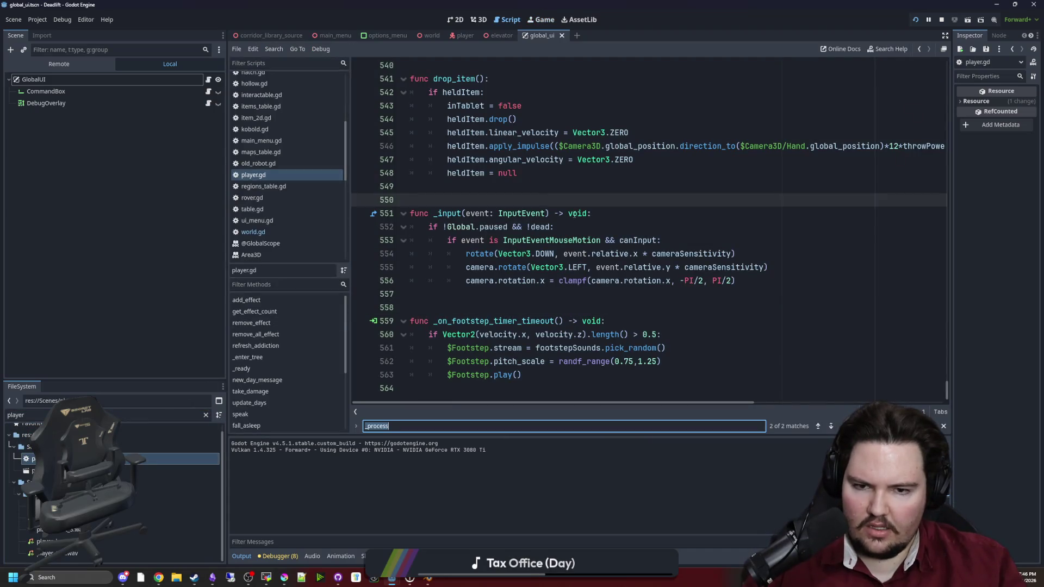
scroll(554, 227, up, 6)
text(capture)
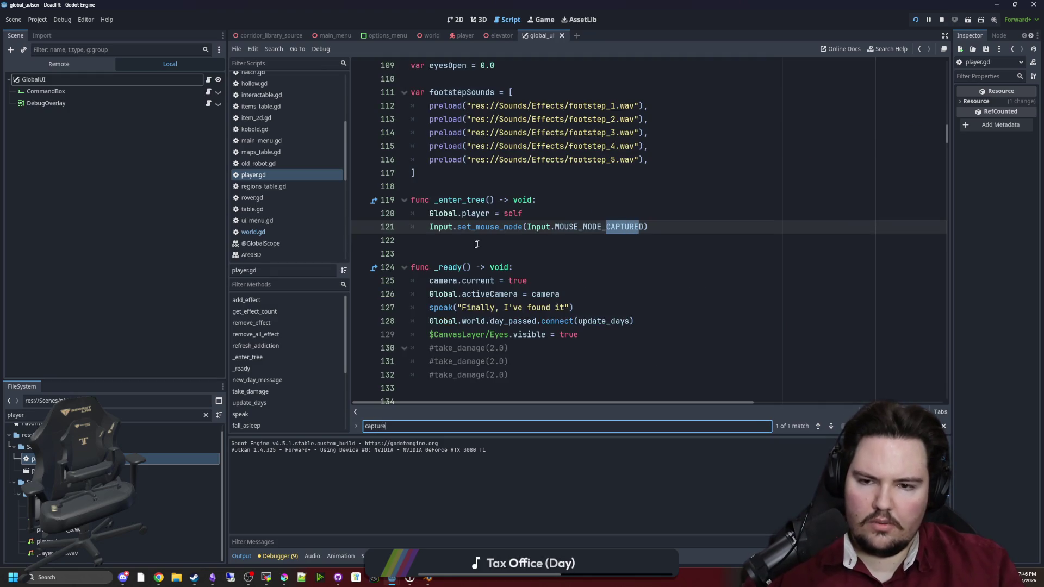
mouse_move(648, 227)
mouse_down()
mouse_move(457, 213)
mouse_move(430, 227)
mouse_up()
key(ctrl+c)
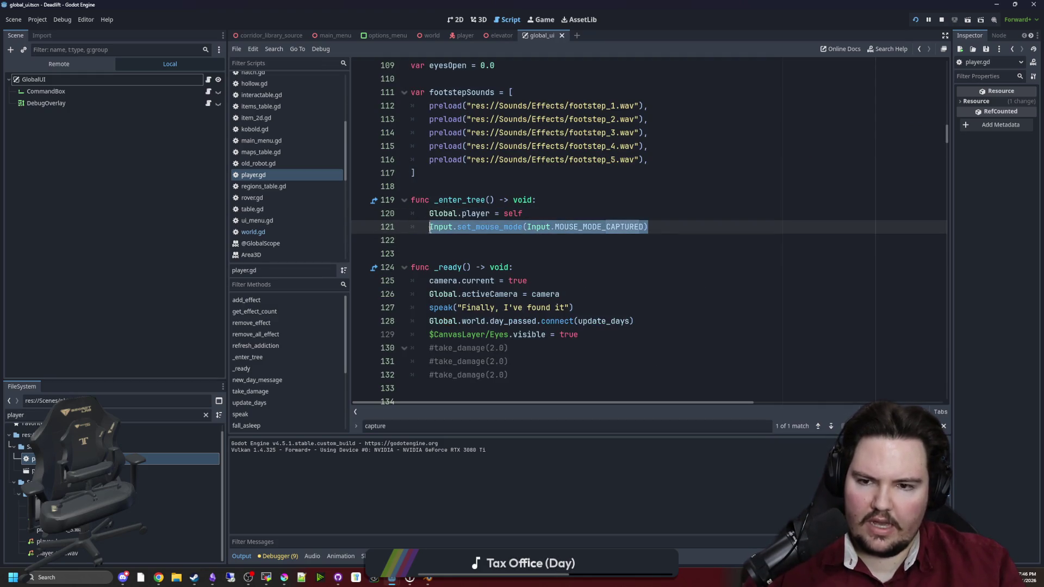
key(BackSpace)
key(BackSpace)
key(BackSpace)
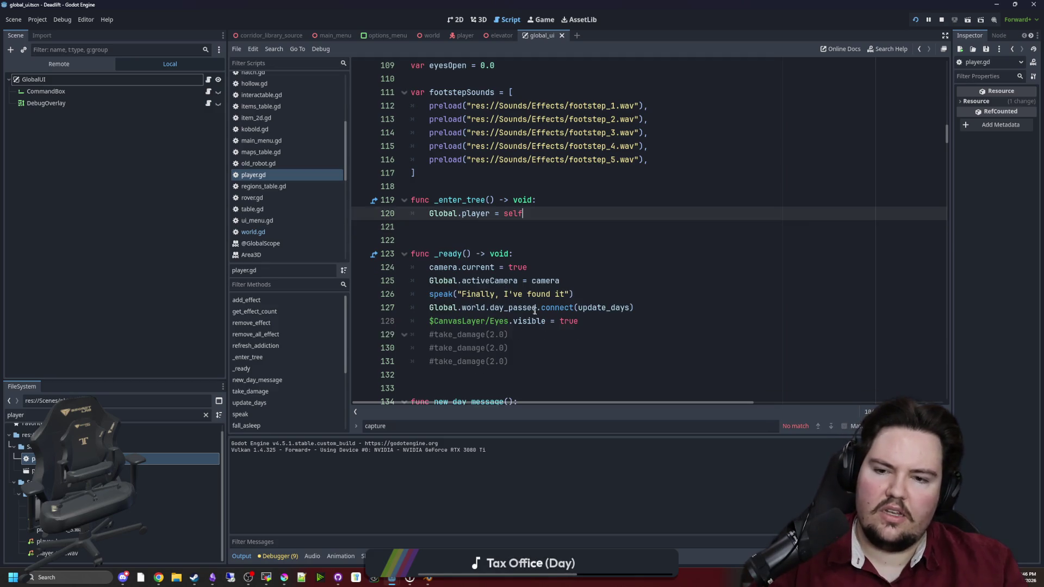
Paste the mouse-capture line at the end of _ready and save player.gd.
scroll(546, 307, down, 1)
click(536, 321)
key(Return)
key(ctrl+v)
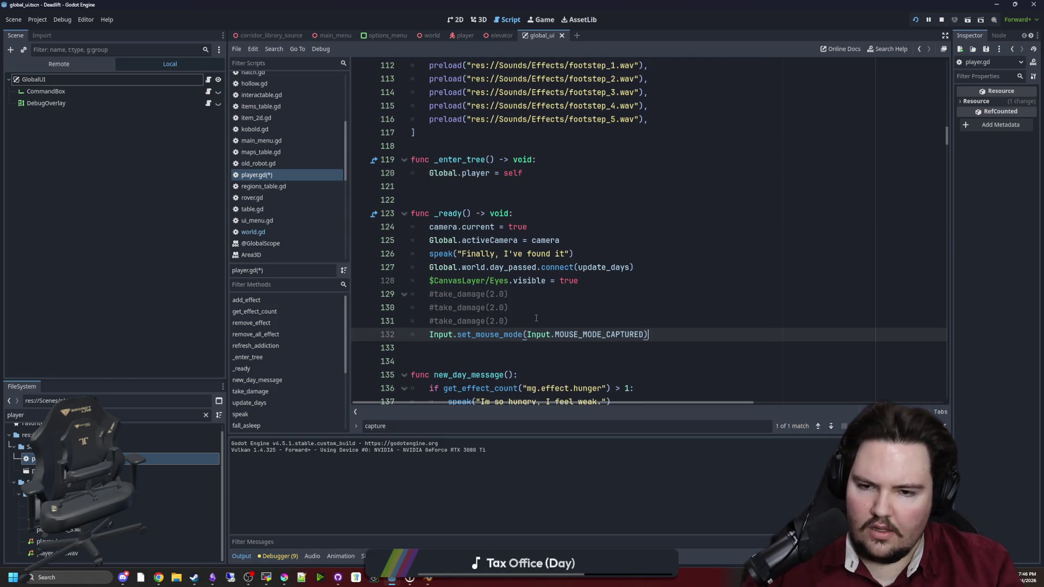
click(537, 320)
key(ctrl+s)
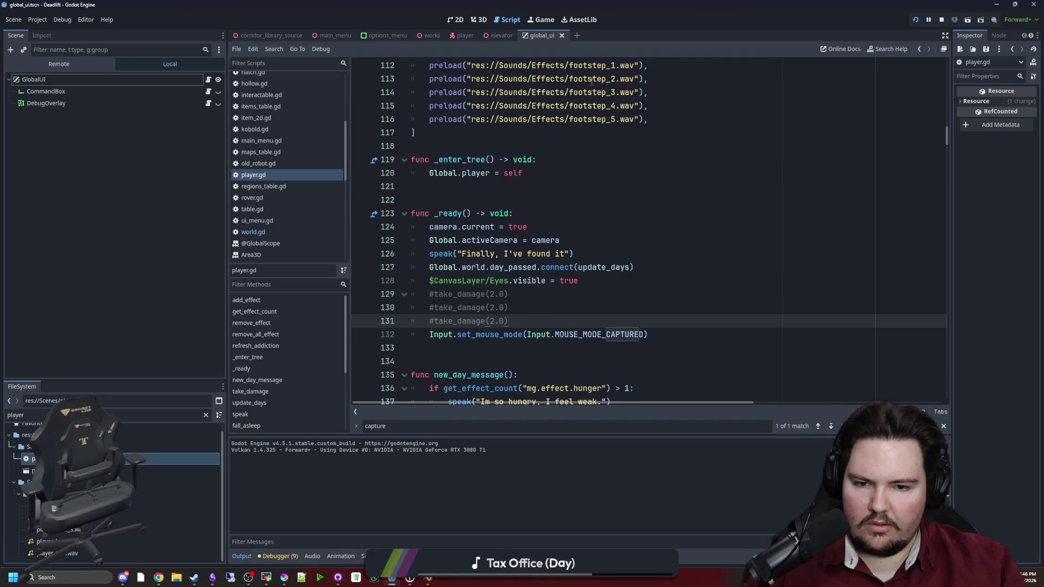
click(540, 22)
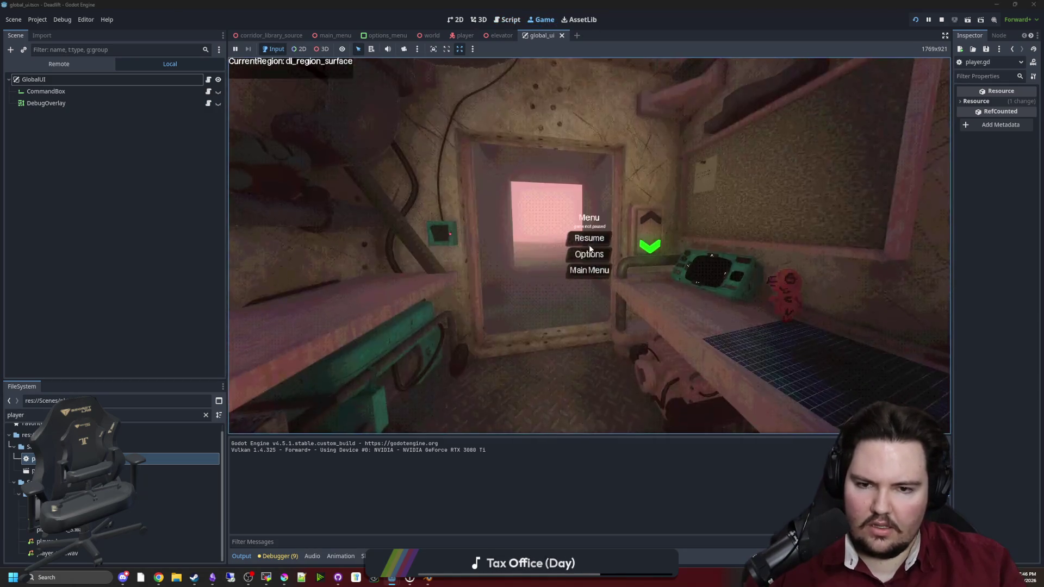
Return to the main menu and toggle the command box open and closed with the backtick.
click(595, 269)
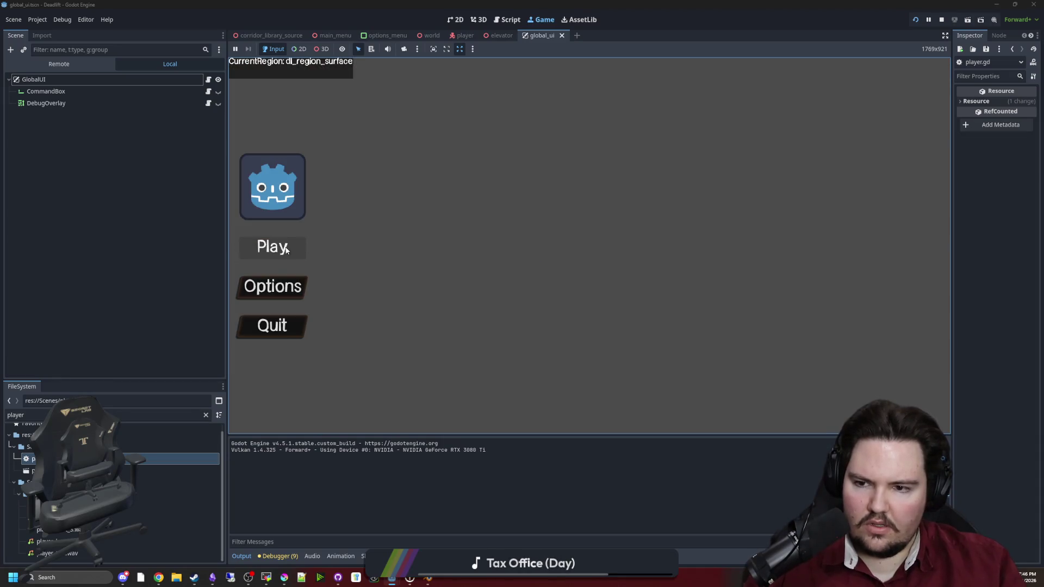
key(grave)
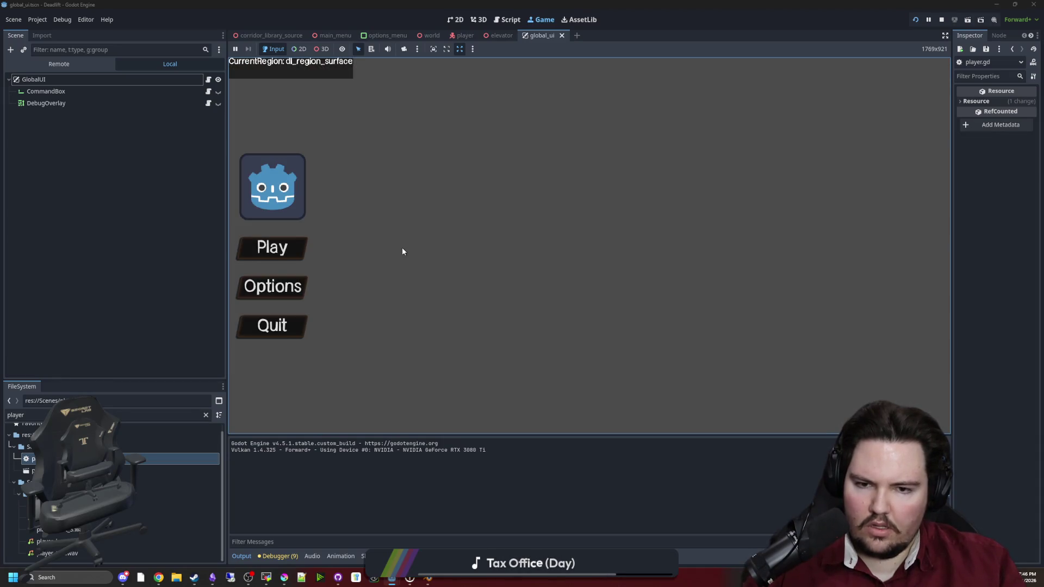
key(BackSpace)
key(grave)
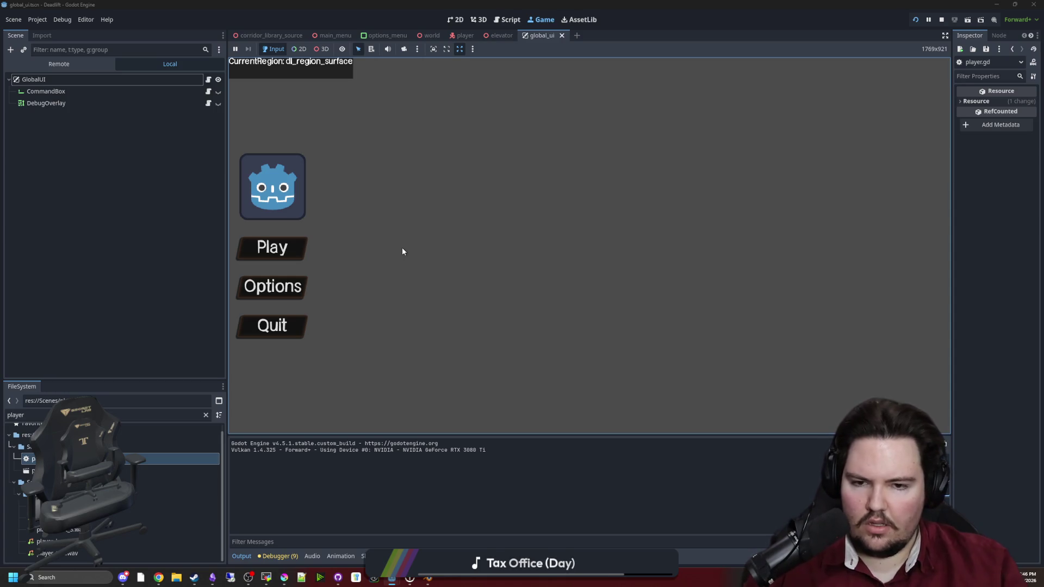
key(grave)
key(grave)
key(grave)
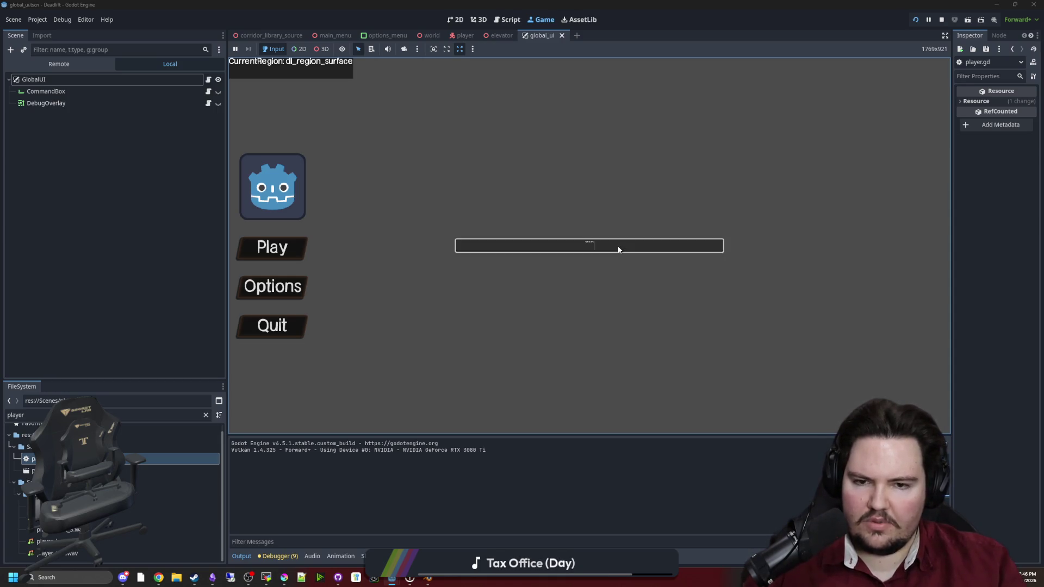
key(BackSpace)
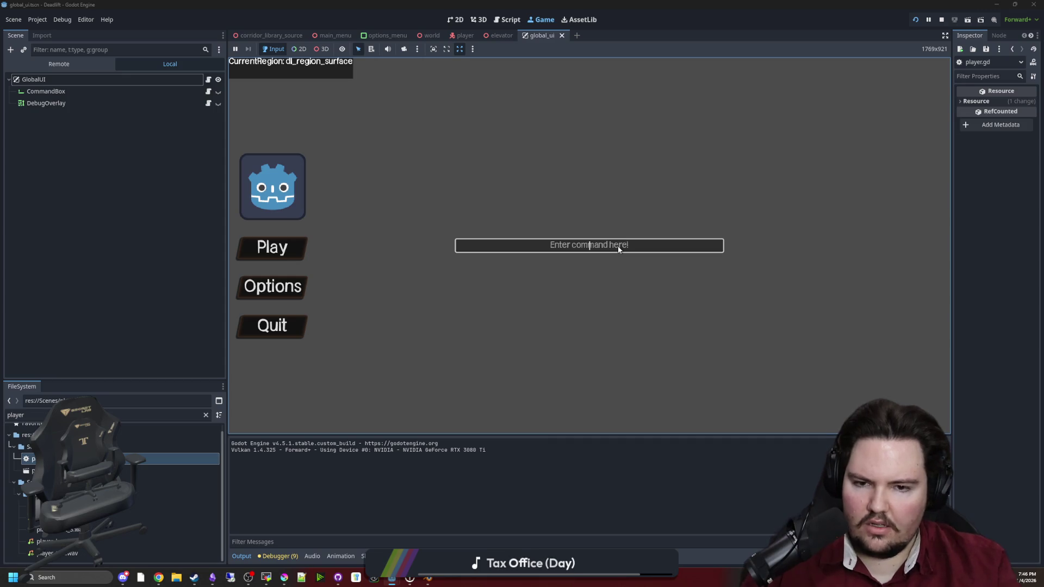
Start playing in the room, pause back to the main menu, and start the game again.
click(299, 253)
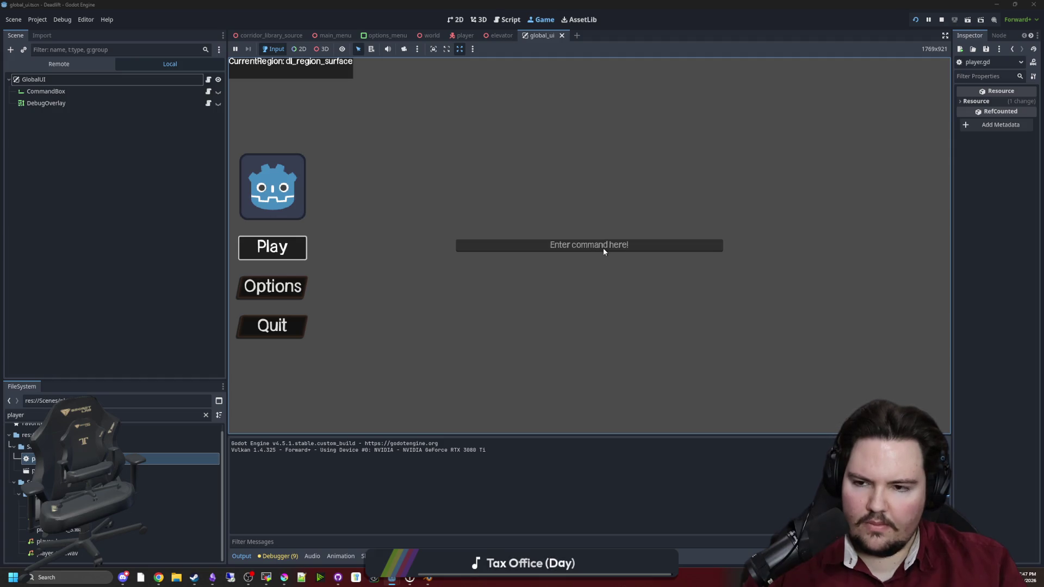
key(Return)
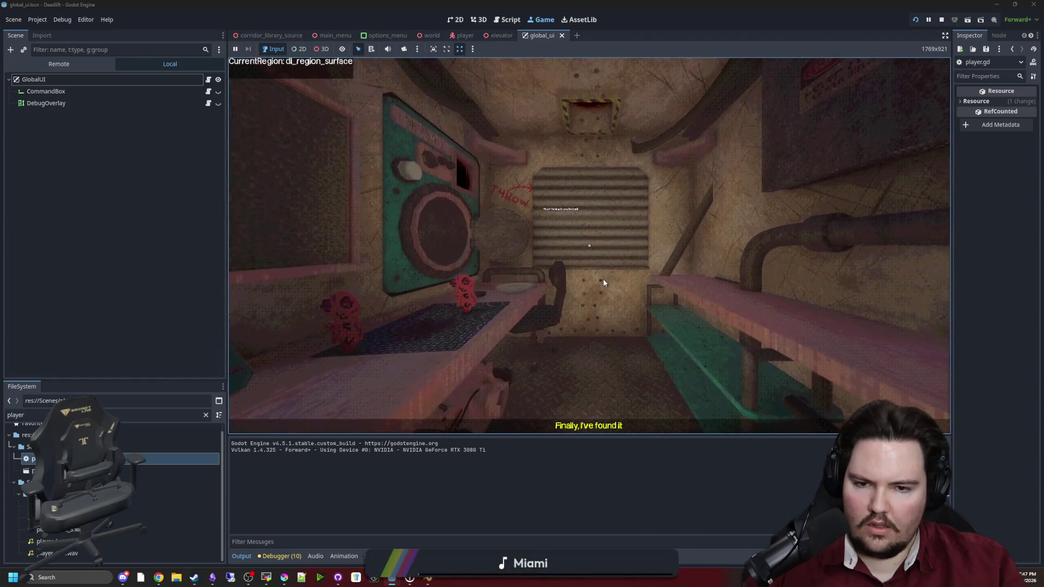
click(581, 312)
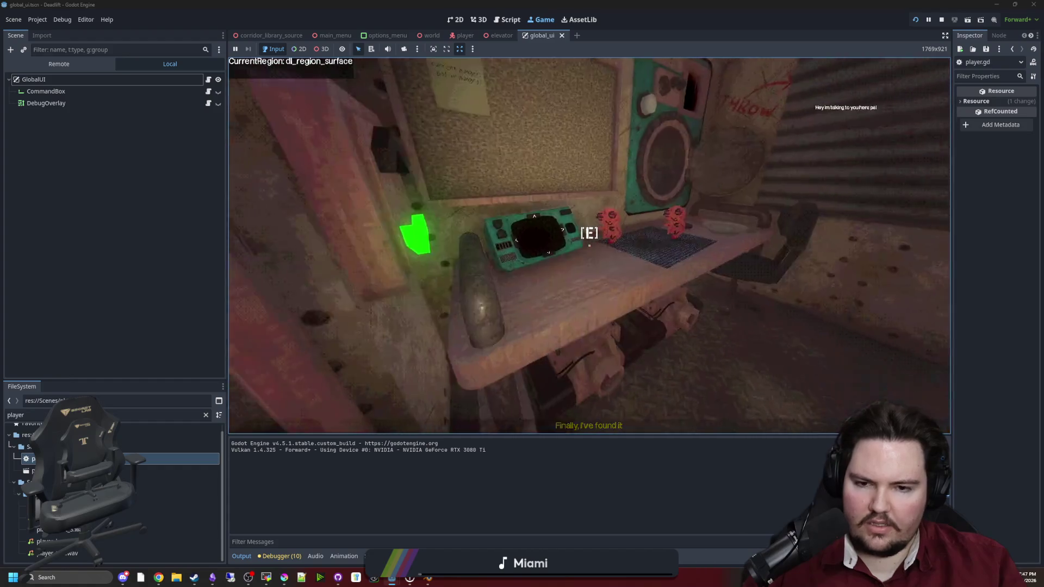
key(Escape)
key(Return)
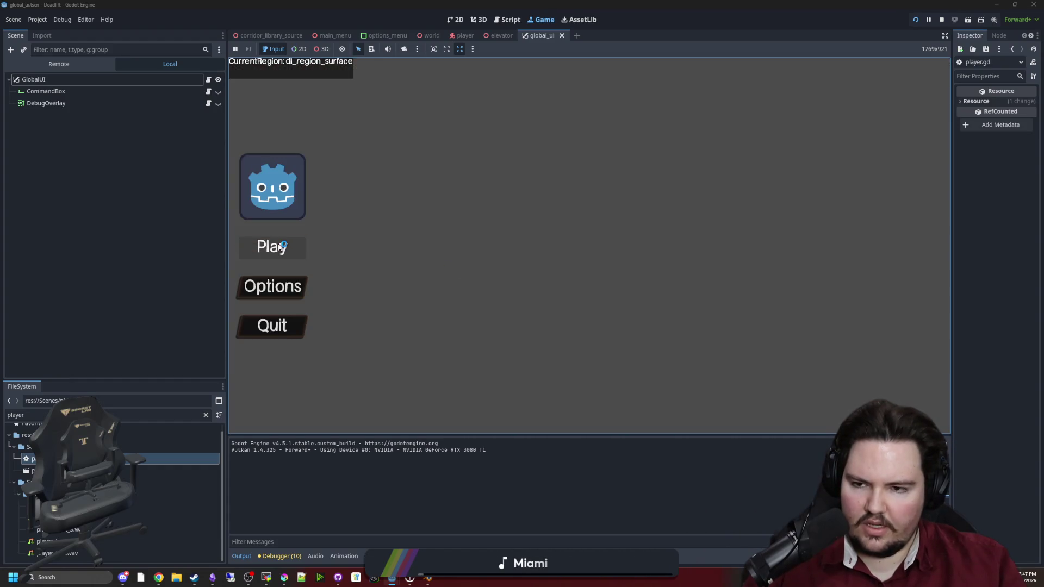
click(279, 248)
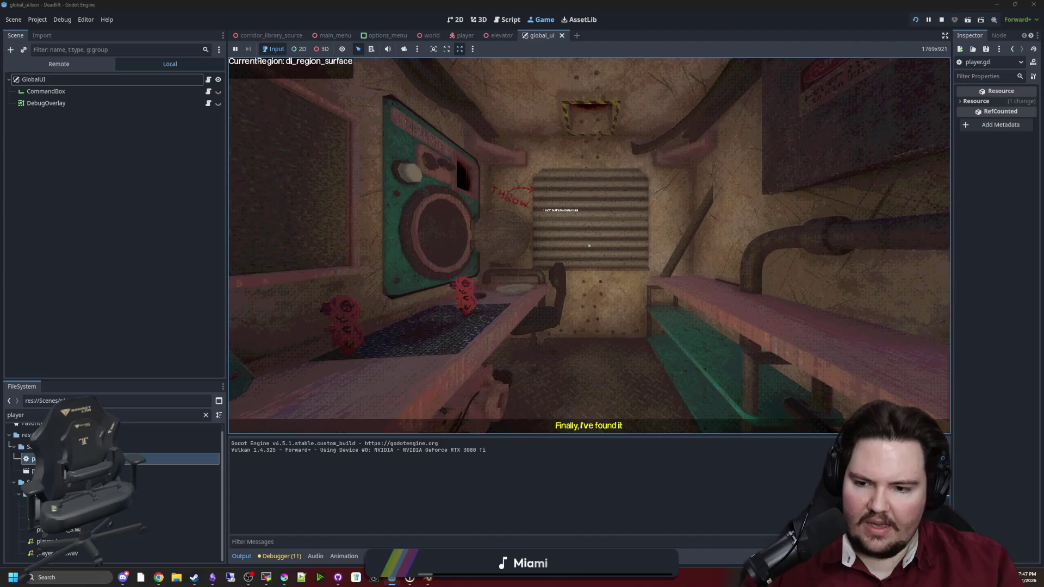
key(super)
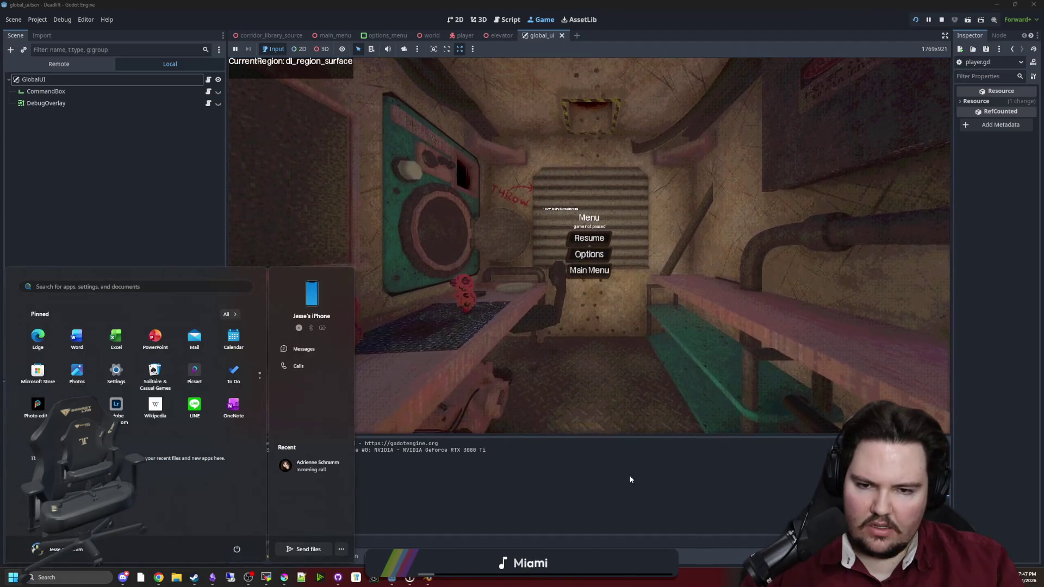
Stop the running game and save the project.
click(629, 475)
click(941, 21)
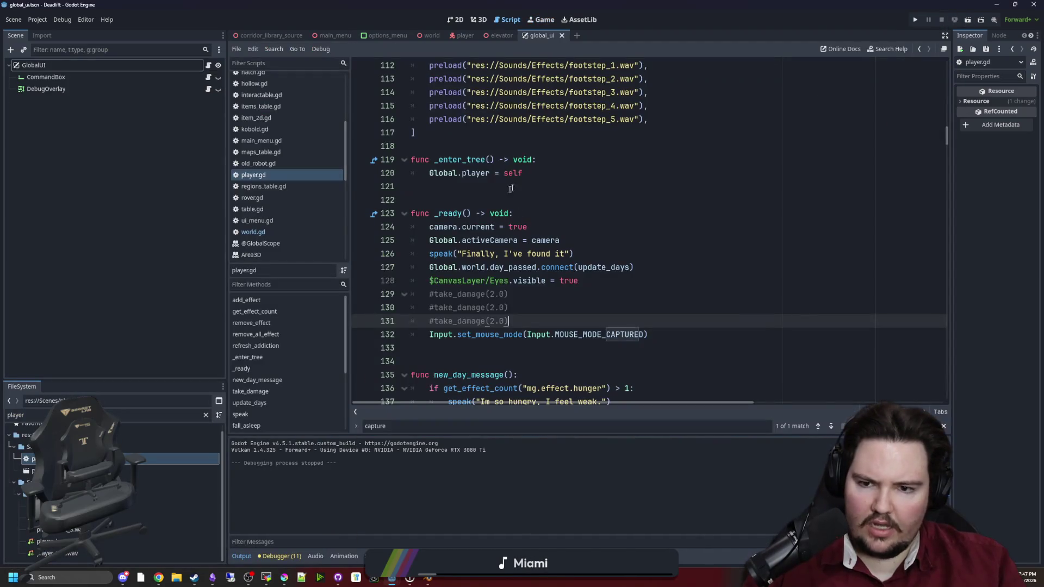
key(ctrl+s)
Look over the open script around empty lines 121–122.
click(486, 199)
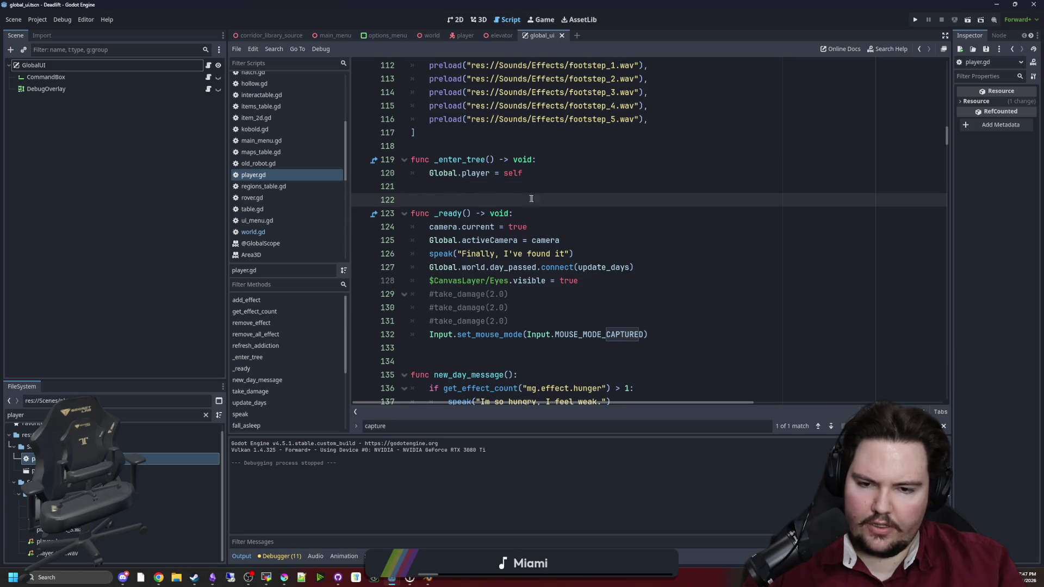
click(502, 142)
click(504, 159)
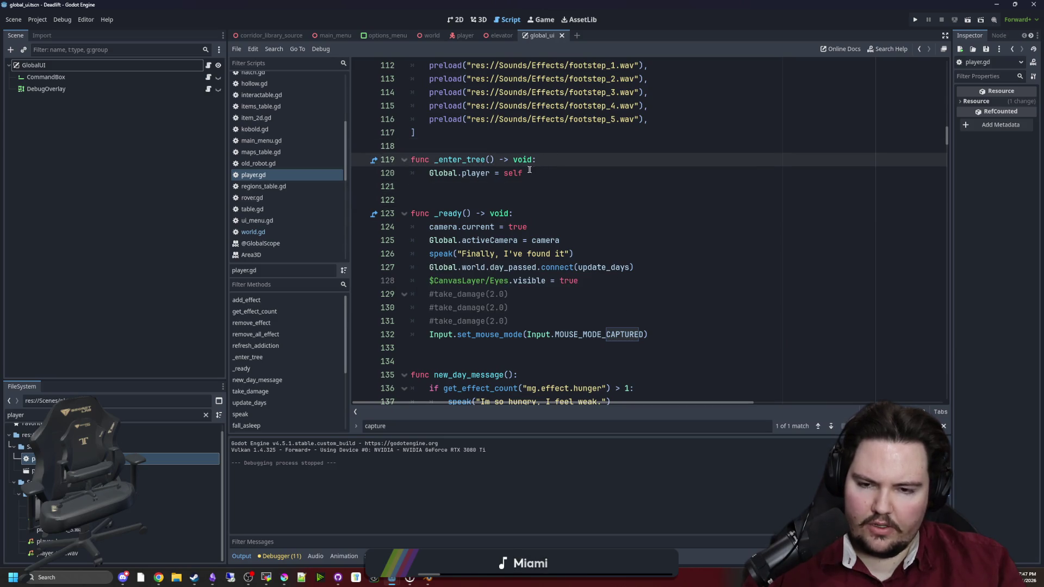
click(505, 181)
scroll(500, 191, down, 4)
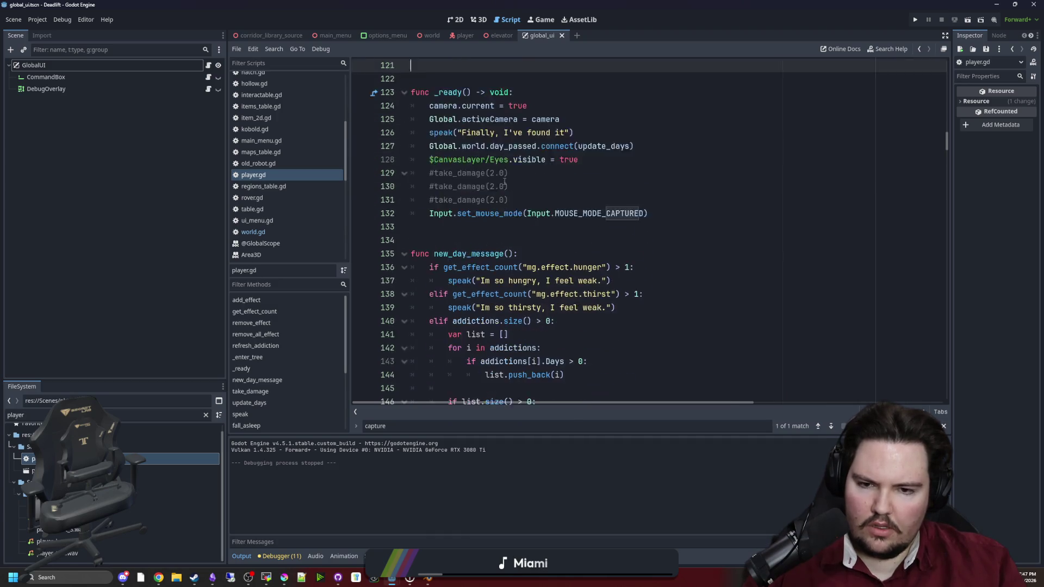
click(497, 198)
scroll(495, 201, down, 2)
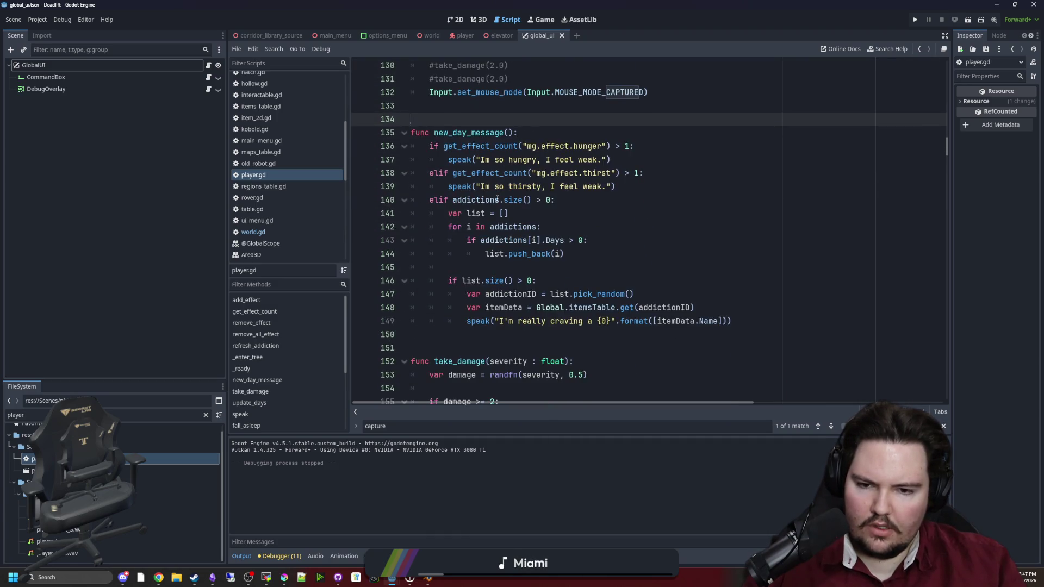
scroll(493, 205, up, 3)
scroll(493, 205, up, 2)
scroll(544, 207, down, 10)
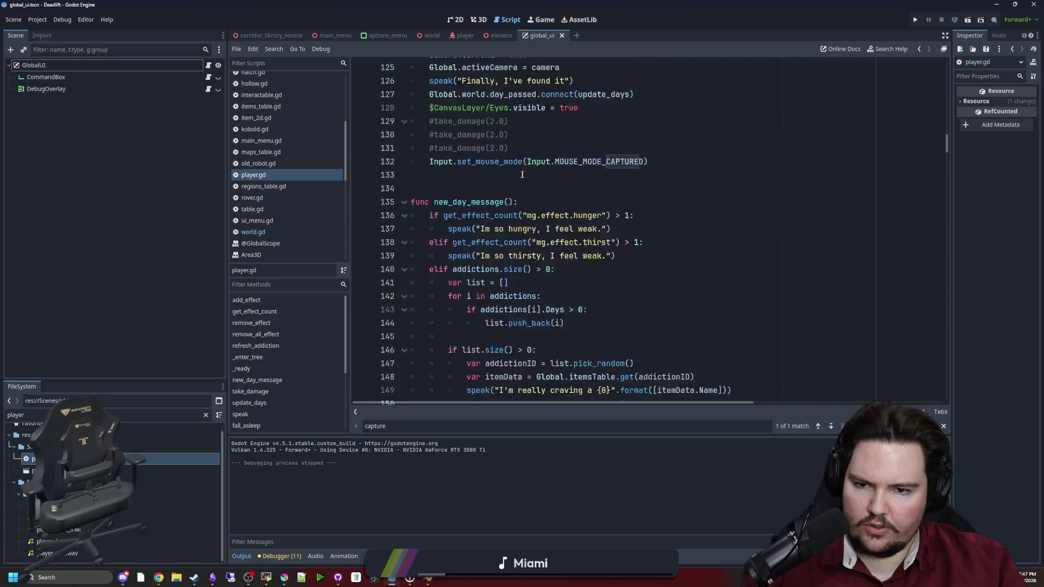
scroll(264, 229, up, 5)
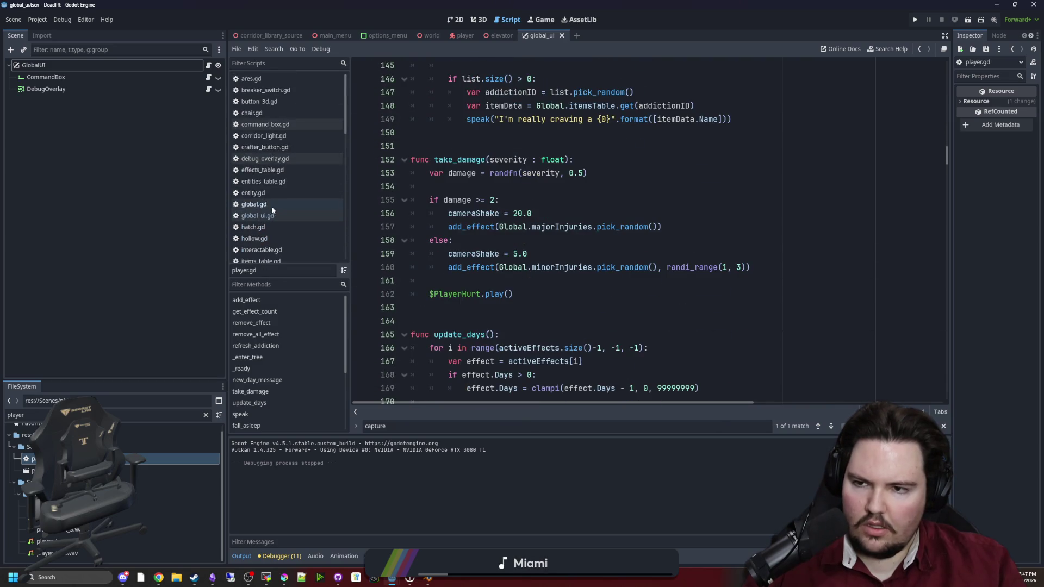
Search global.gd for 'paused' to find the Global.paused check on line 98.
click(253, 204)
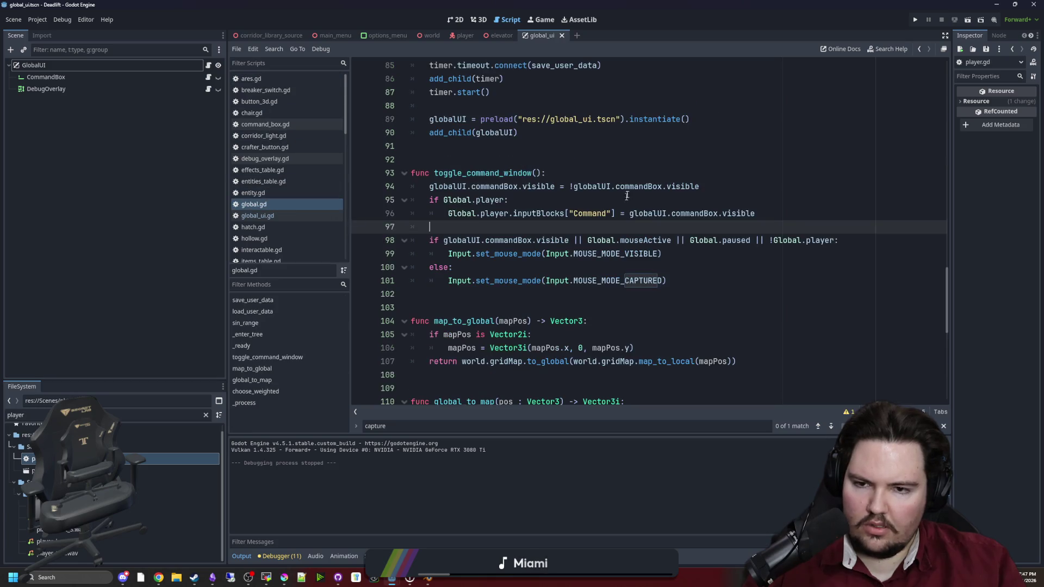
click(631, 173)
key(ctrl+f)
text(pause)
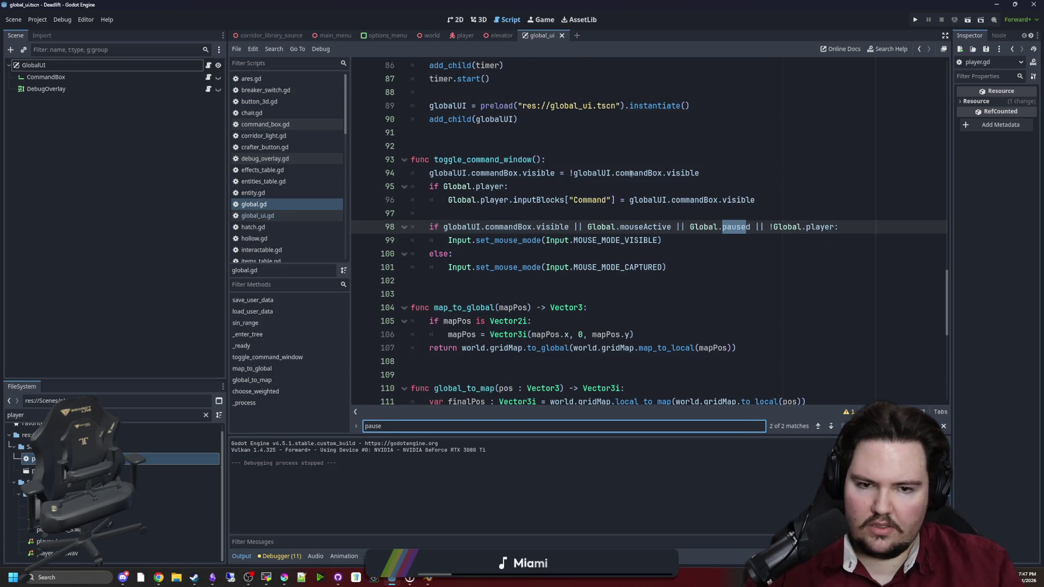
text(d)
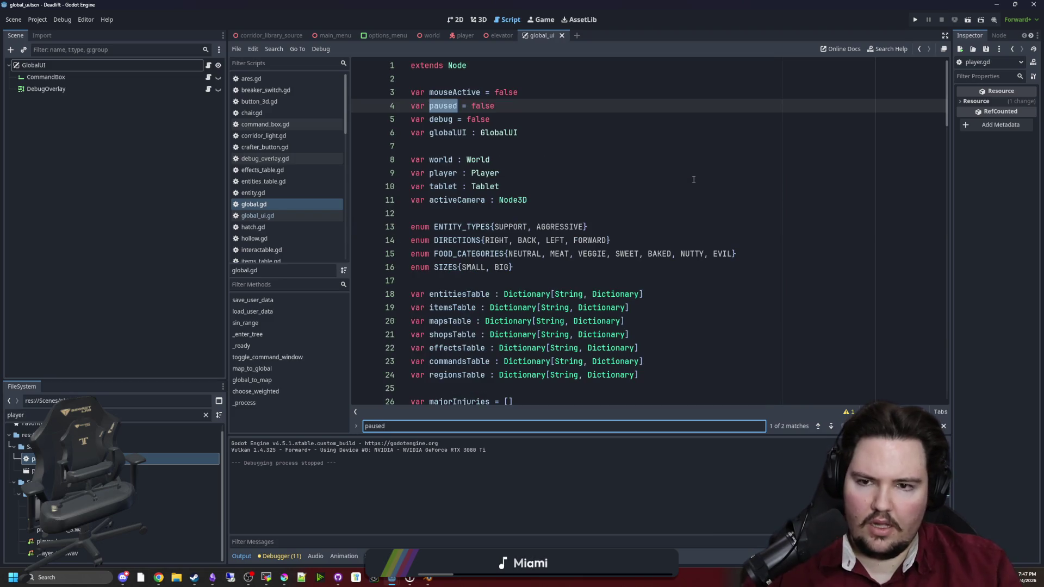
key(Return)
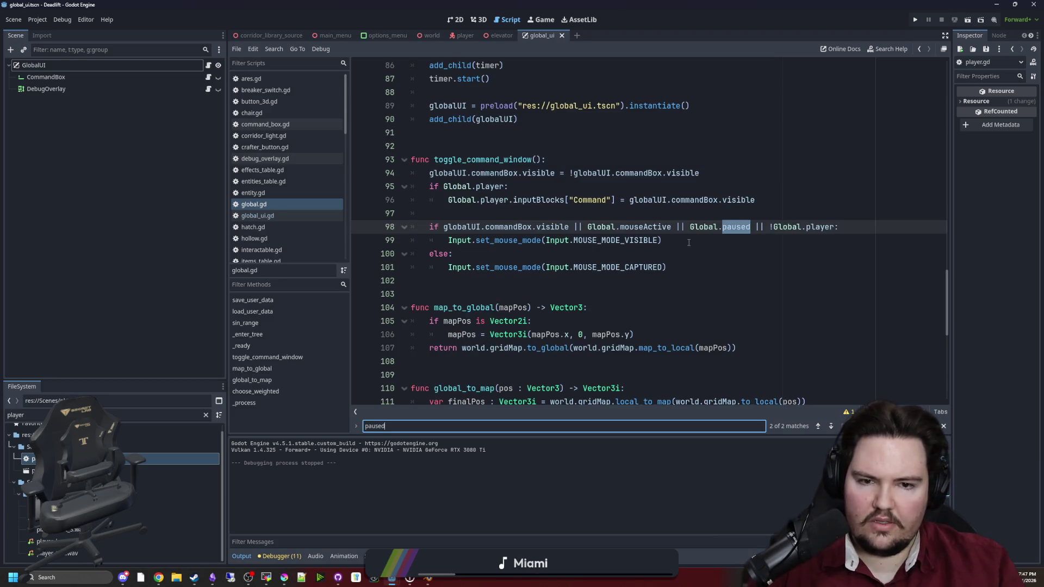
click(689, 242)
drag(751, 227, 689, 226)
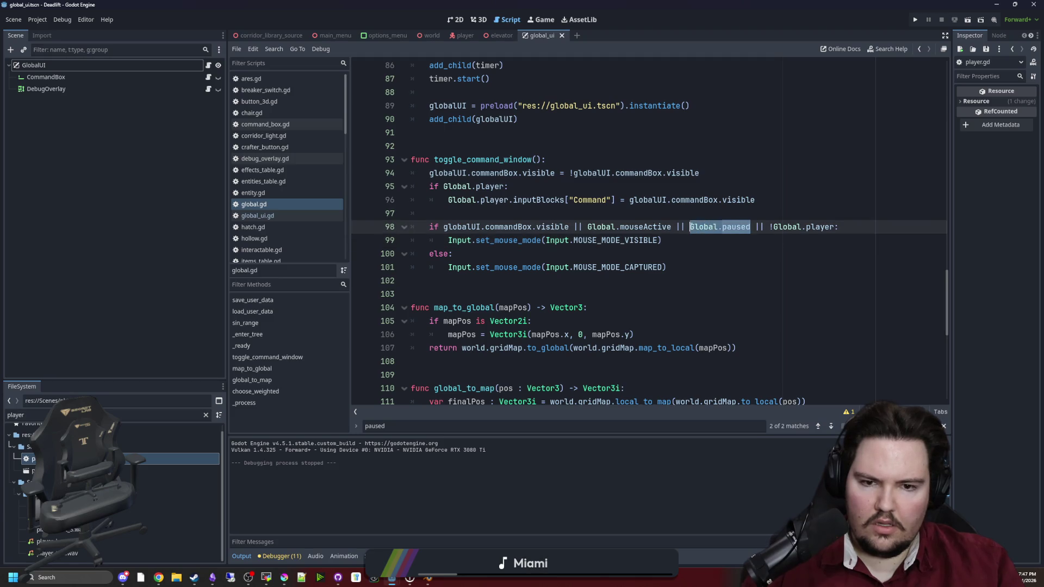
click(462, 253)
Add 'Global.paused = false' after $Music.play() in main_menu.gd's _ready, save, and view the game.
click(205, 415)
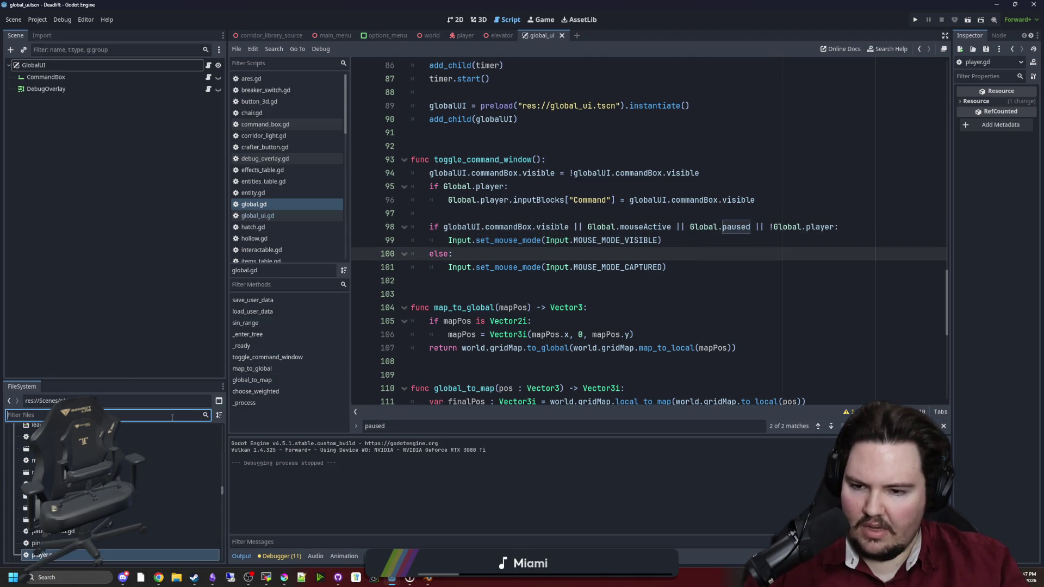
text(main)
double_click(180, 466)
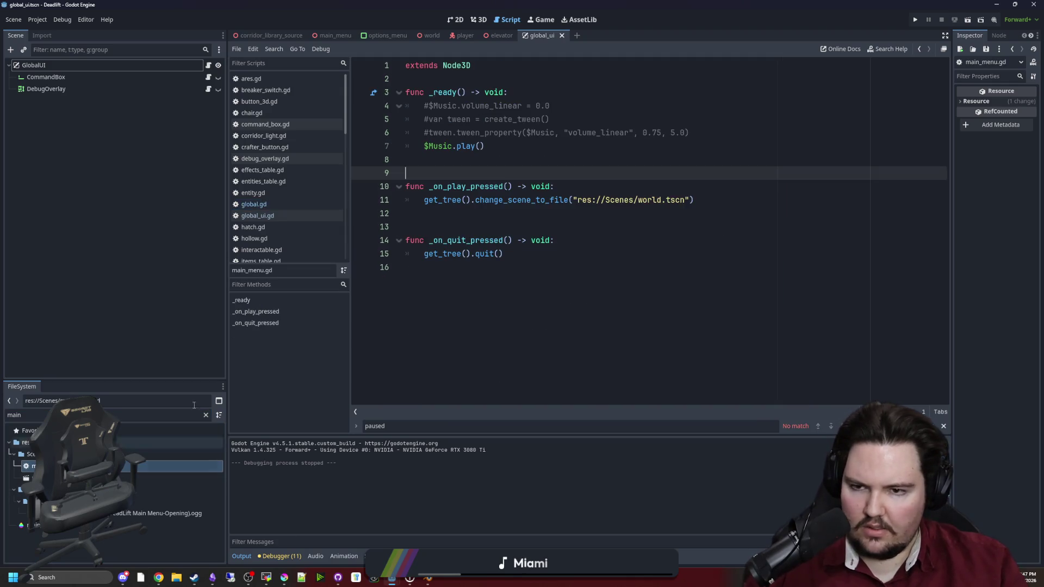
click(521, 153)
key(Return)
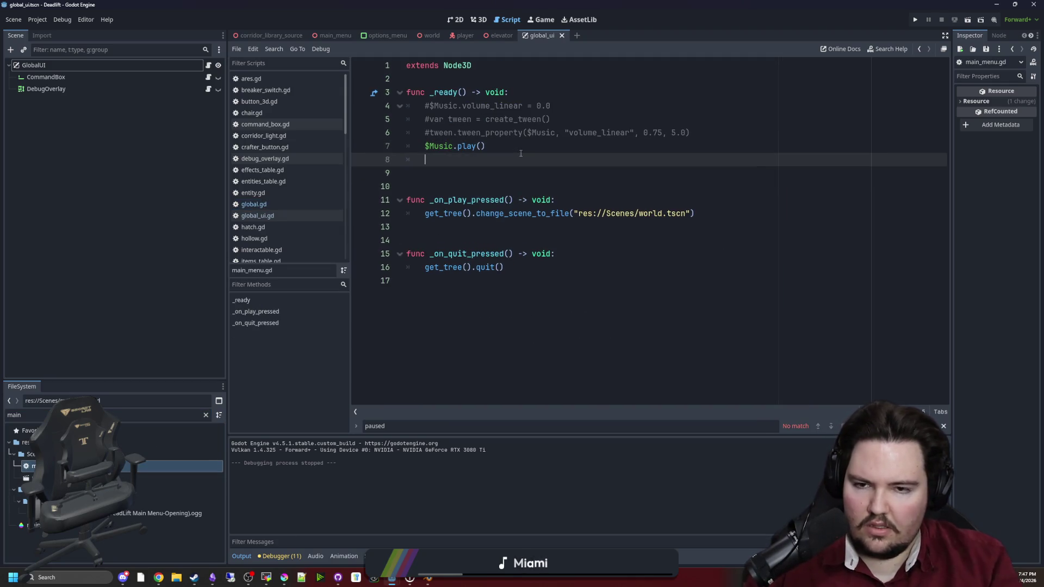
text(Global.paused = false)
key(ctrl+s)
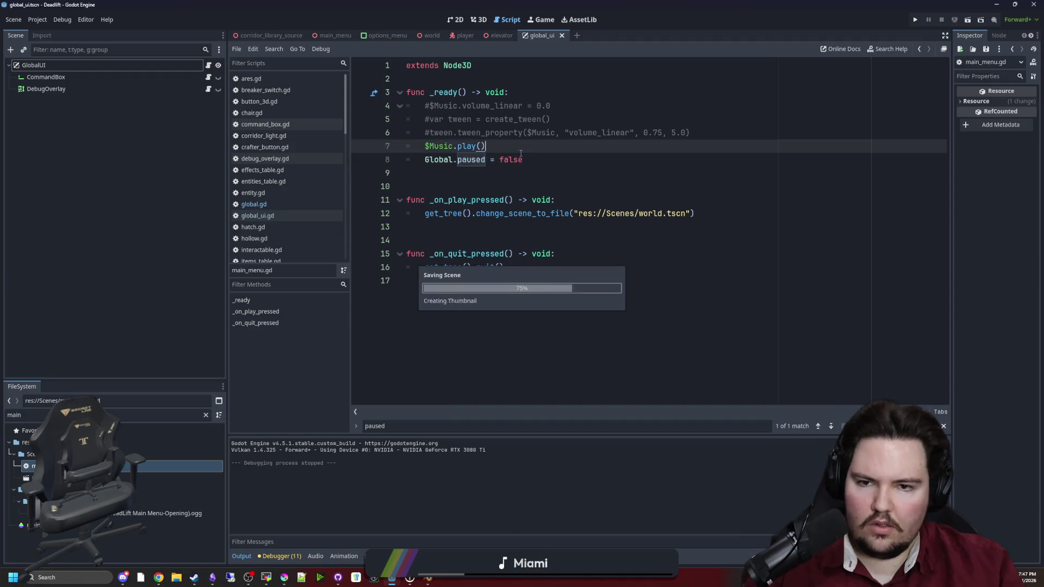
click(541, 19)
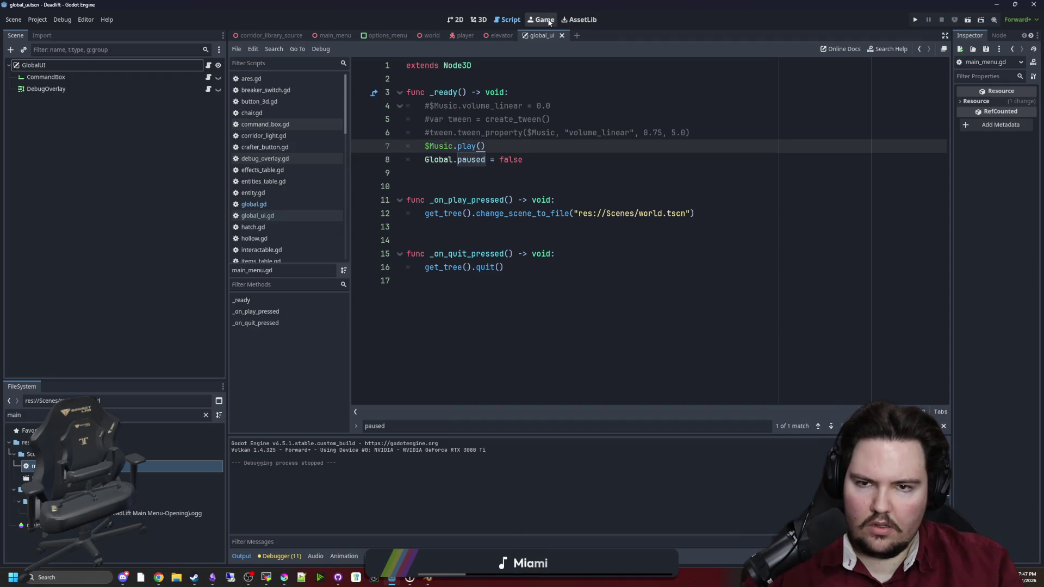
click(915, 20)
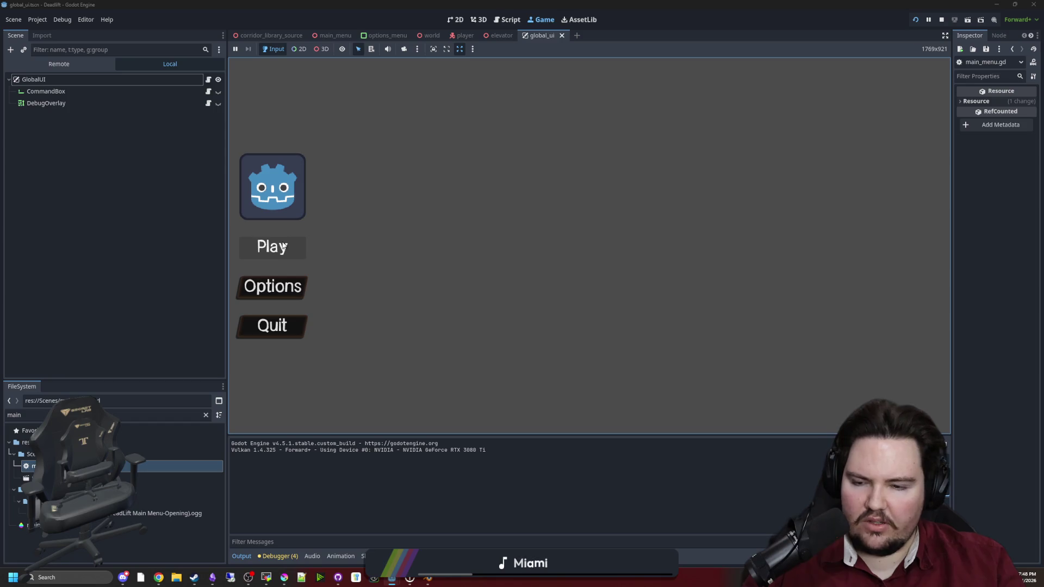
click(291, 251)
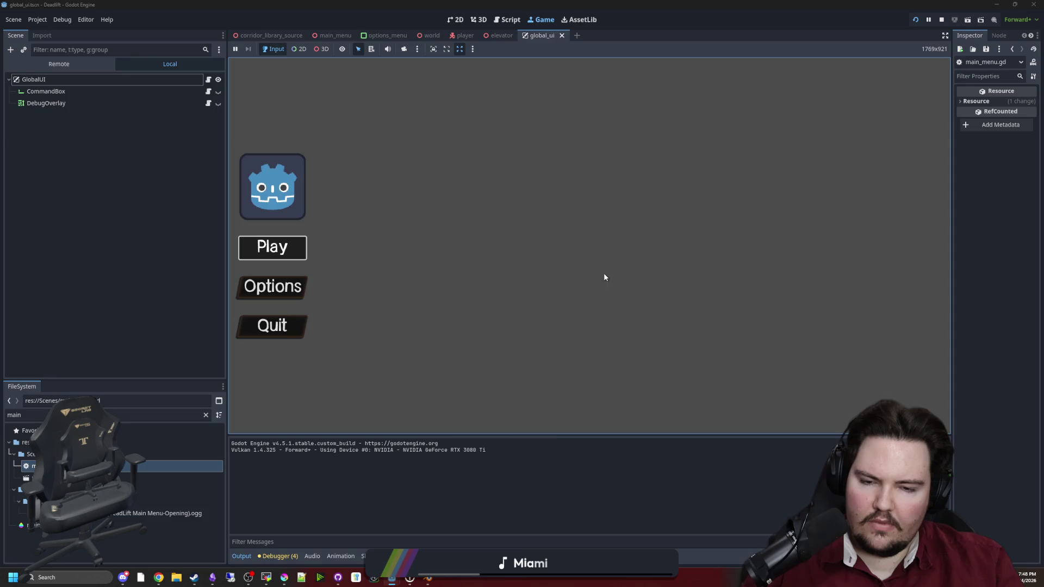
key(Return)
key(Escape)
click(586, 271)
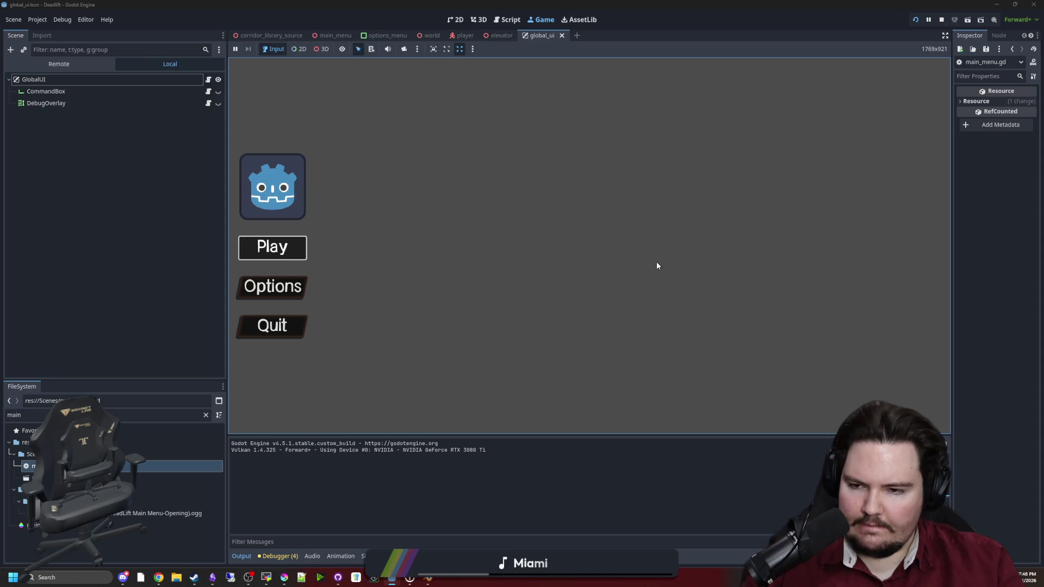
key(Return)
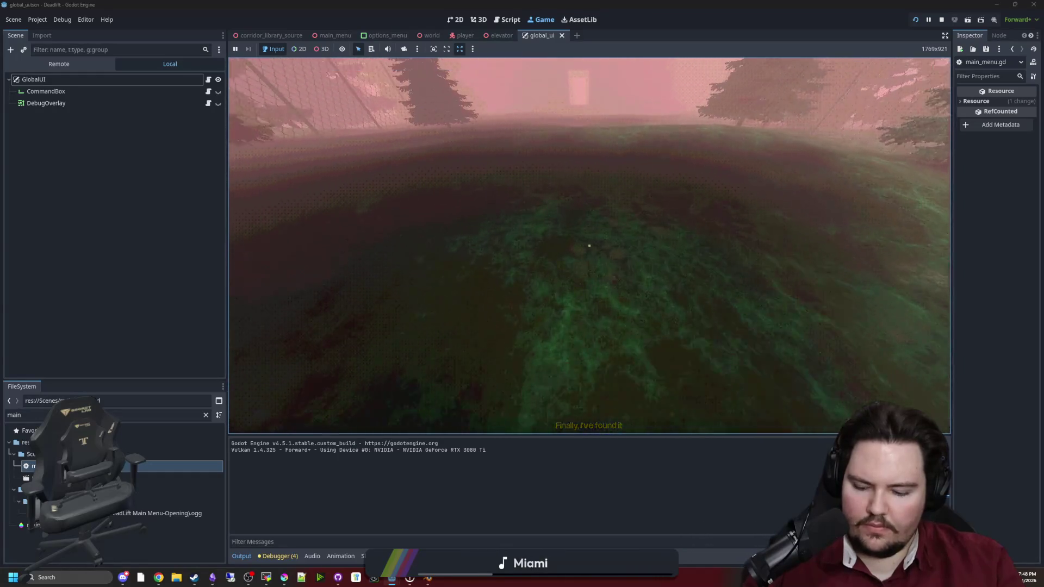
key(Escape)
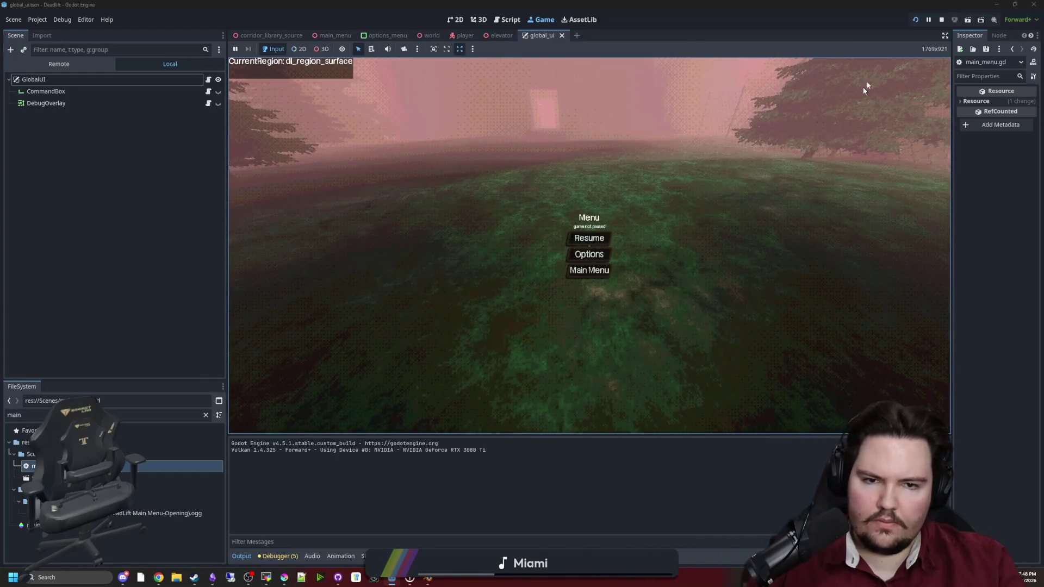
key(F8)
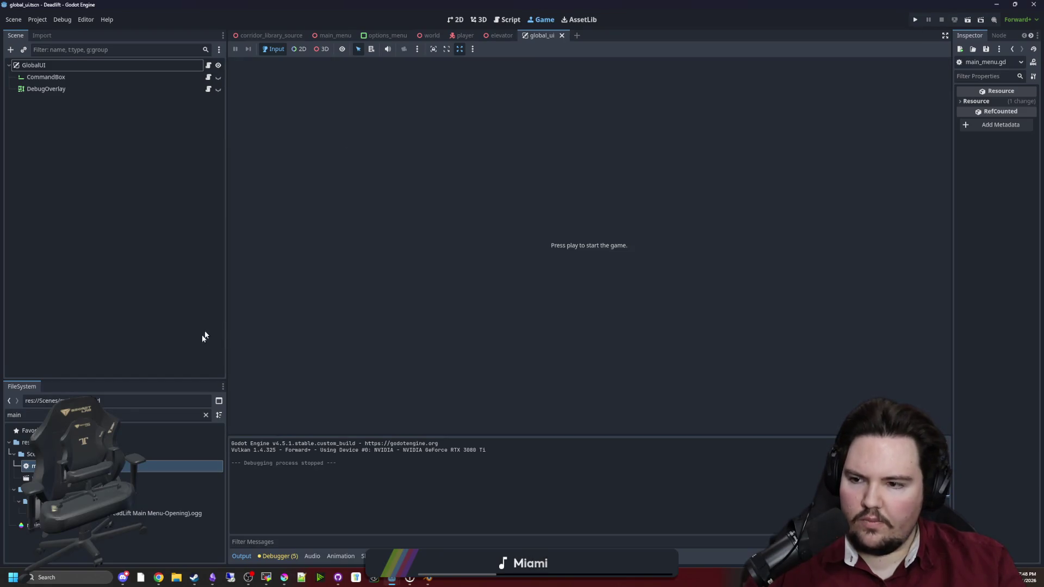
Open global.gd from the FileSystem and go to its _process function.
click(205, 414)
text(gl)
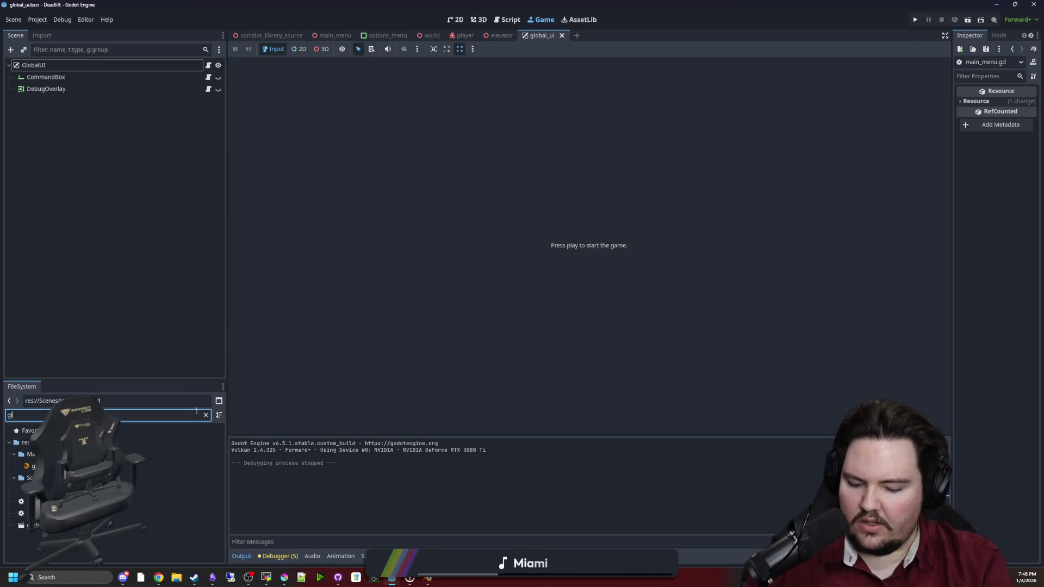
text(ob)
double_click(164, 454)
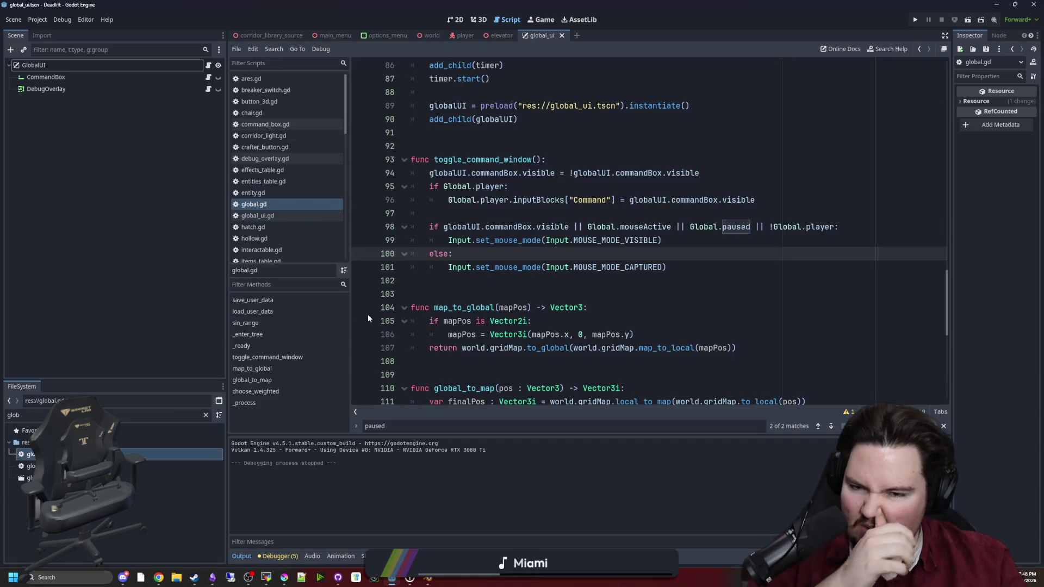
click(535, 289)
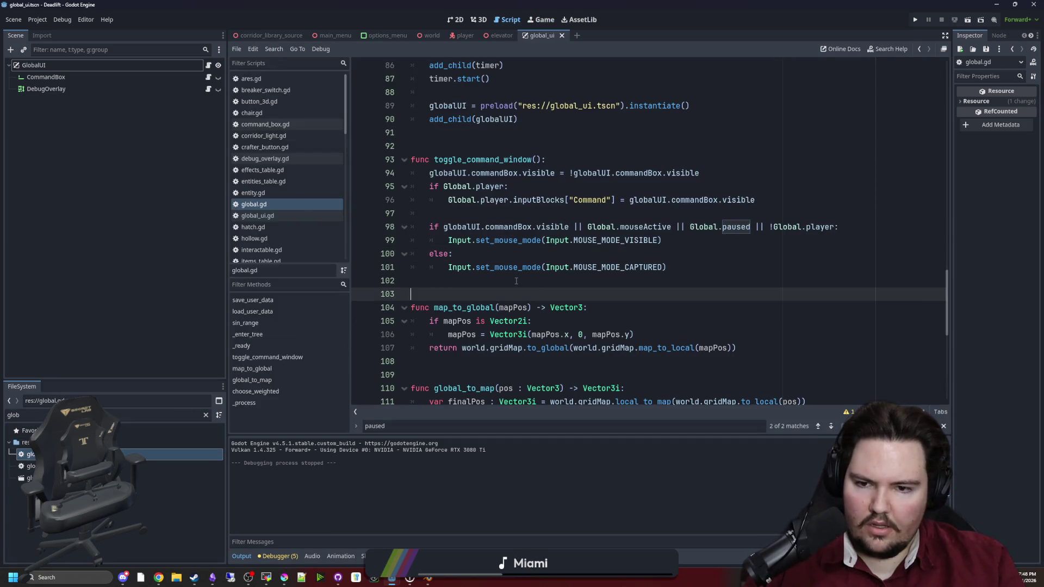
key(Down)
key(Down)
key(Down)
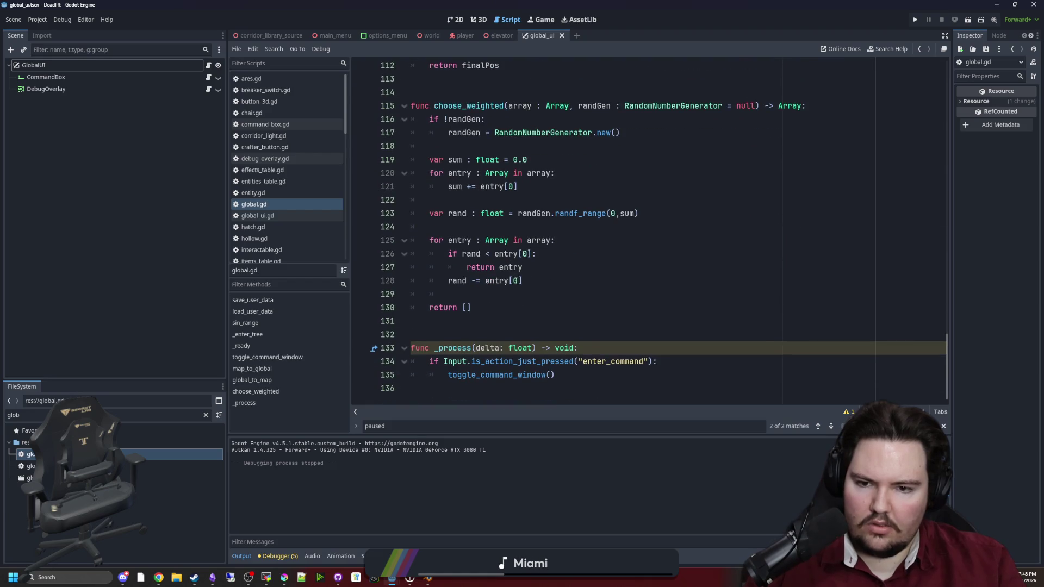
Wrap the enter_command check in _process under 'if debug:' and save global.gd.
click(597, 334)
click(669, 360)
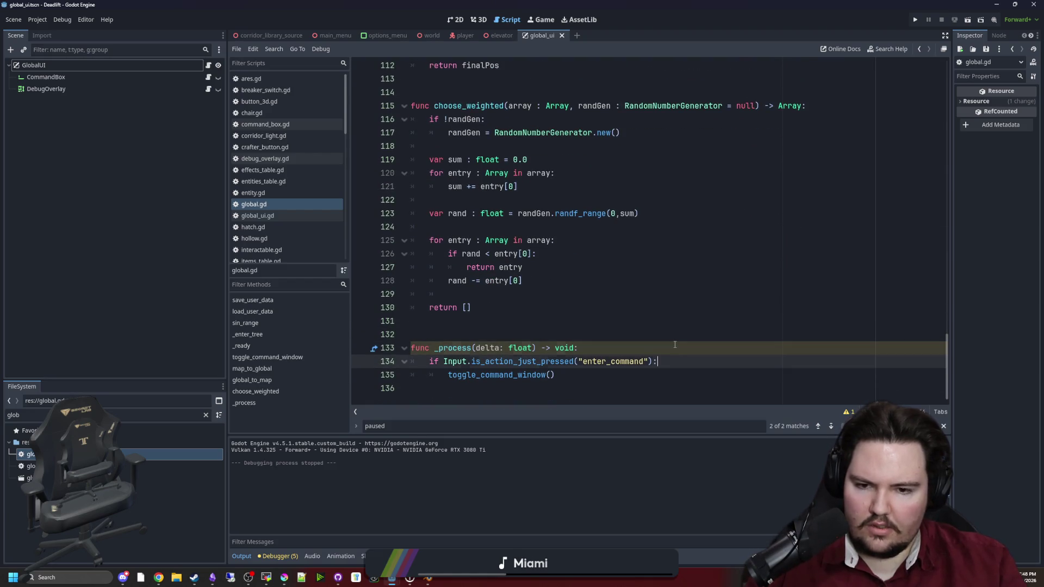
click(674, 344)
key(Return)
text(if debug:)
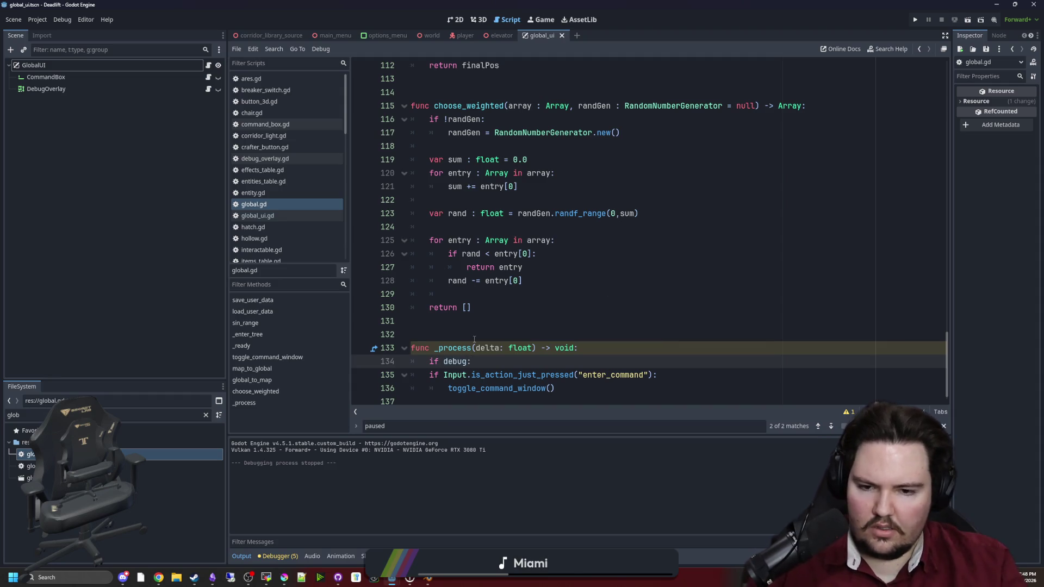
drag(473, 401, 477, 356)
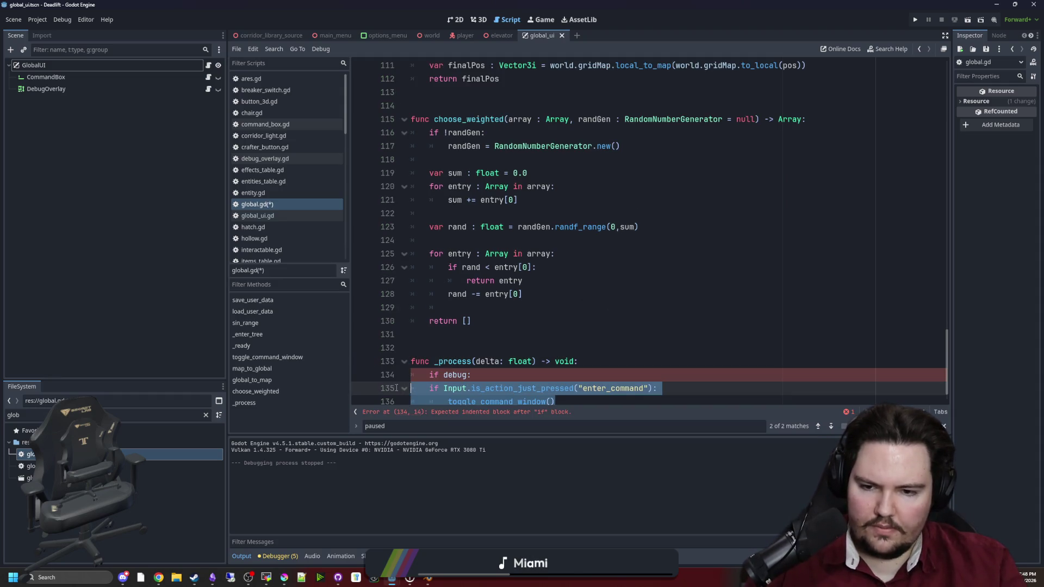
key(Tab)
key(ctrl+s)
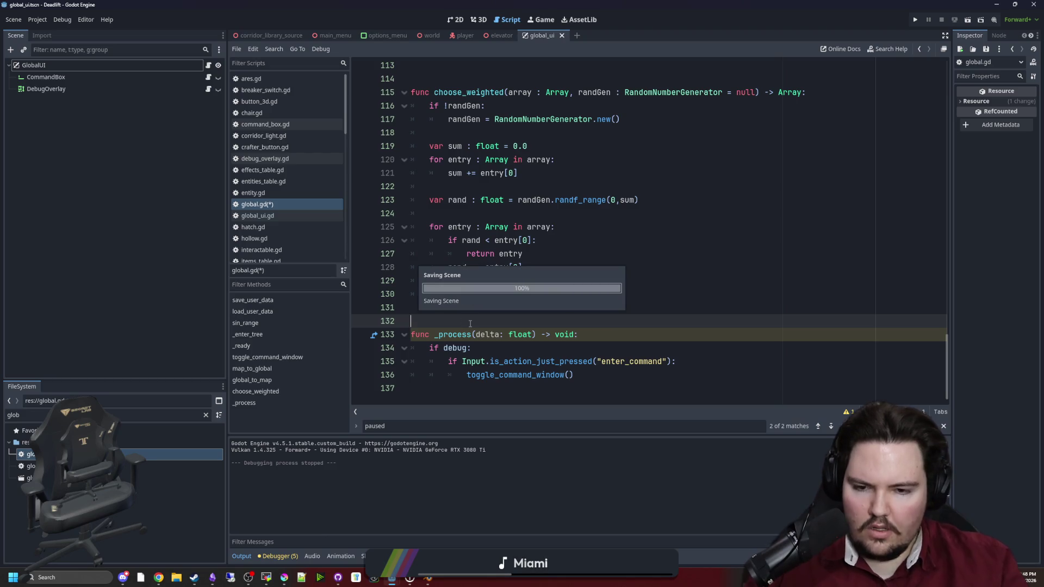